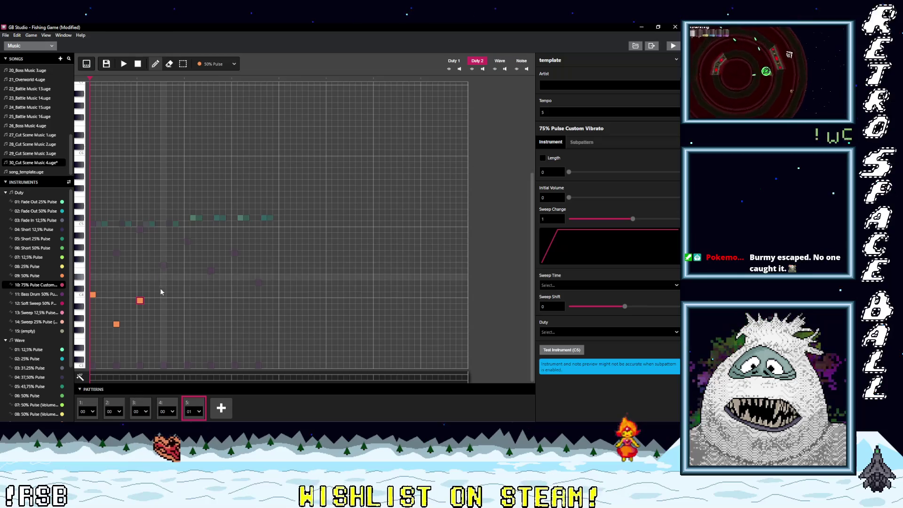
Add five orange notes to pattern 5, extending the zigzag melody across the piano roll
click(163, 335)
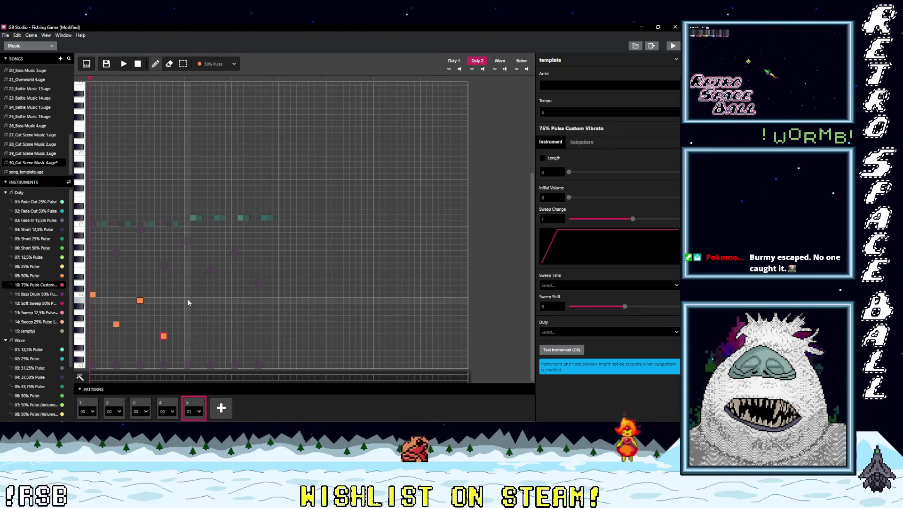
click(187, 312)
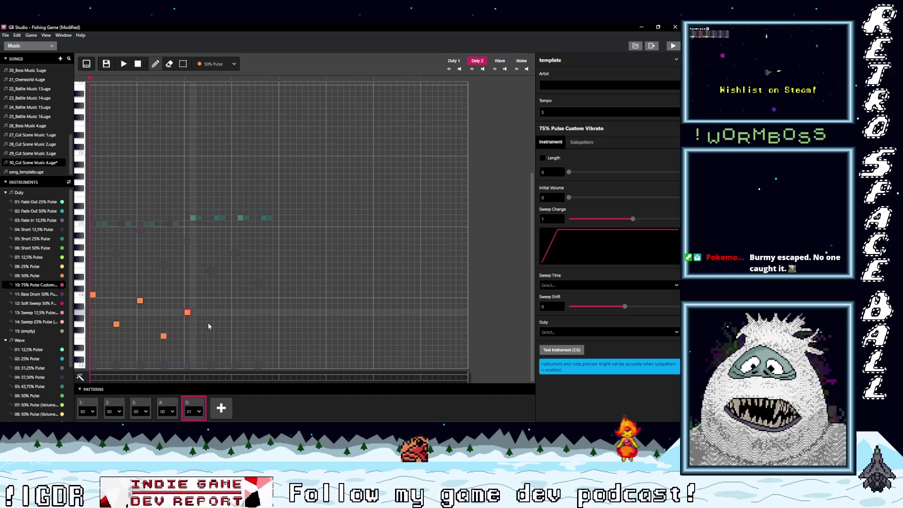
click(211, 341)
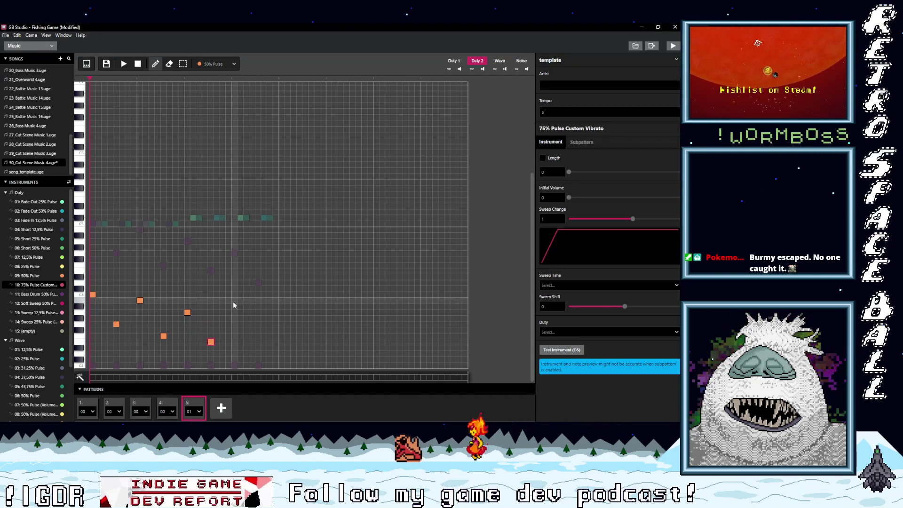
click(234, 325)
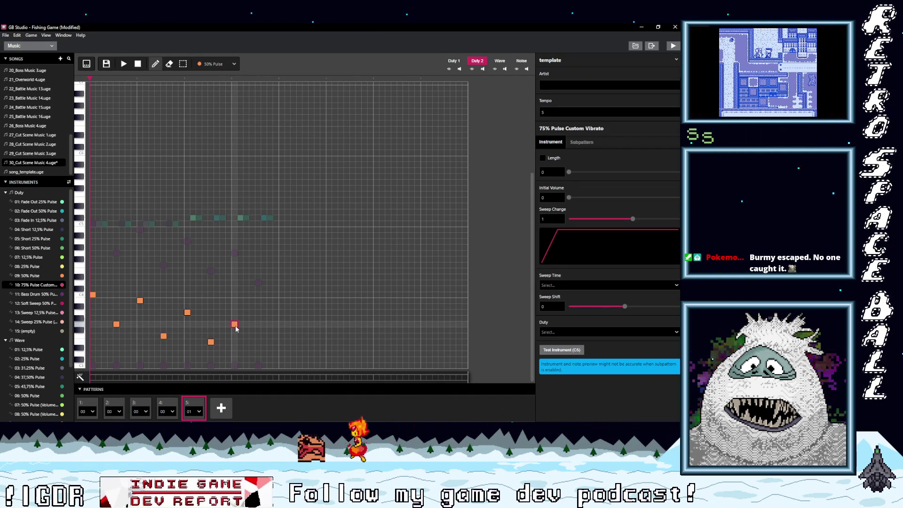
click(258, 352)
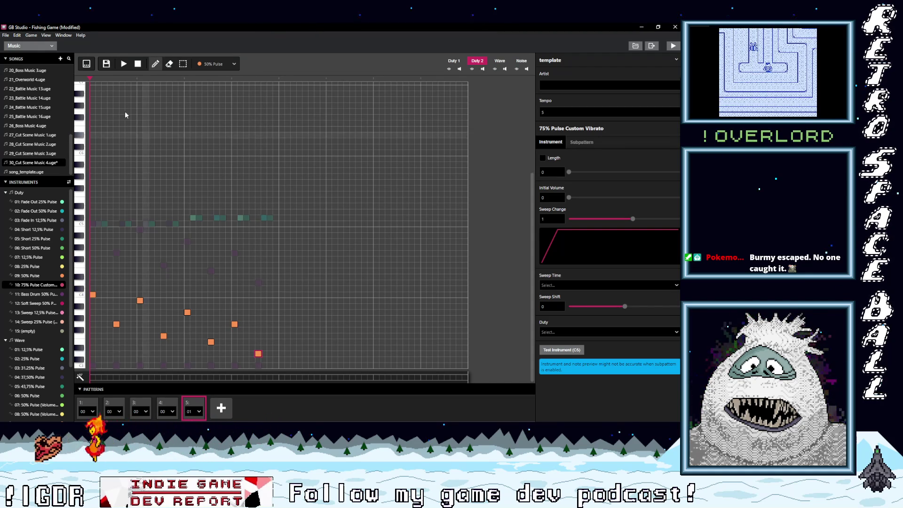
Play and stop the song to preview the new notes, then return to pattern 5
click(123, 64)
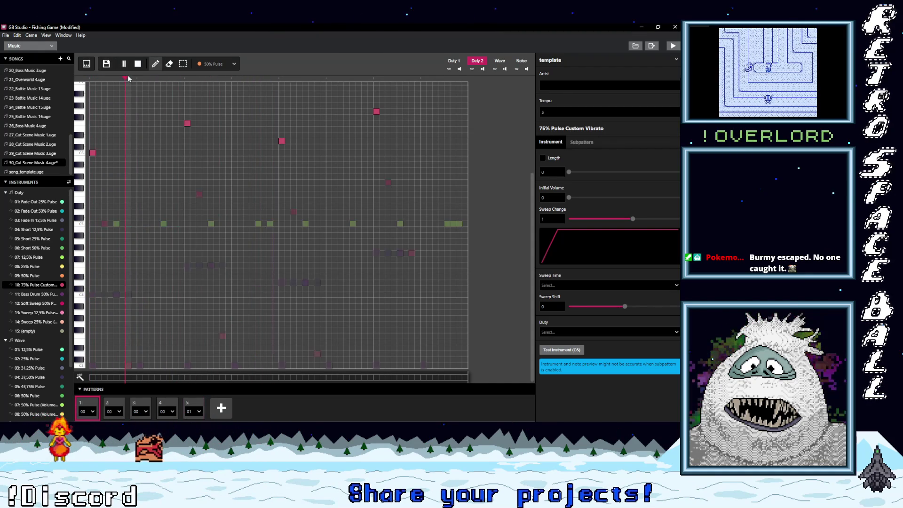
click(124, 64)
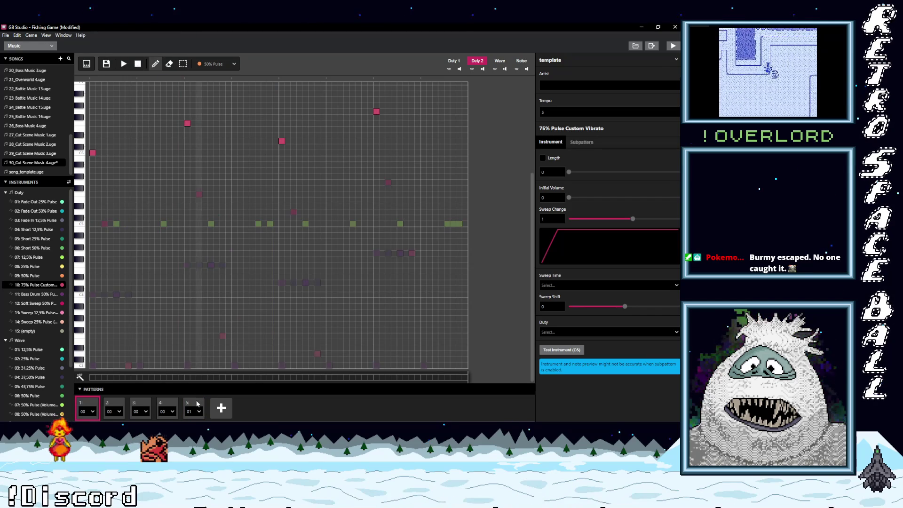
click(138, 64)
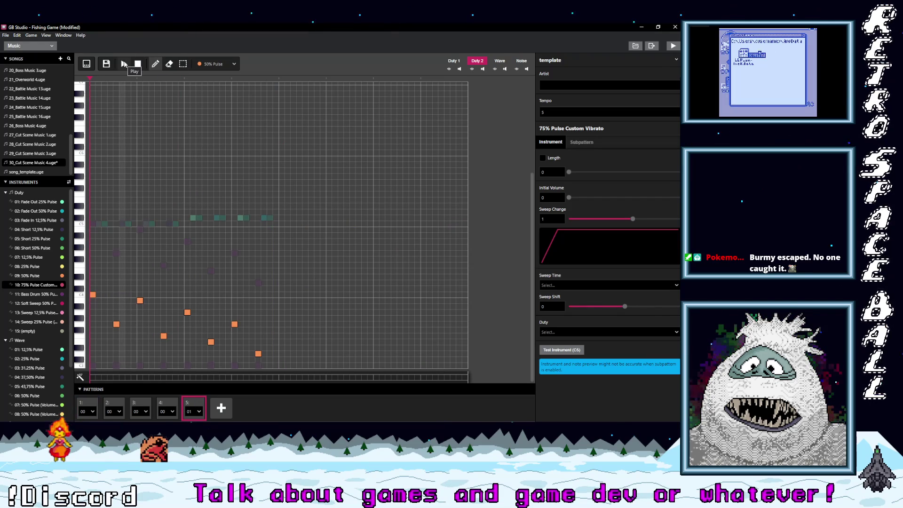
click(208, 66)
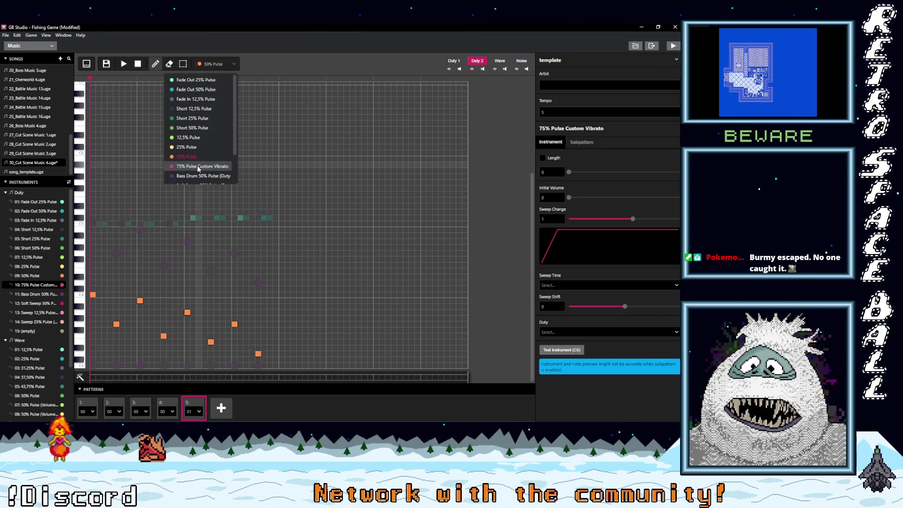
Lower 09: 50% Pulse's Initial Volume to 4, then nudge it to 5, previewing playback each time
scroll(197, 171, down, 2)
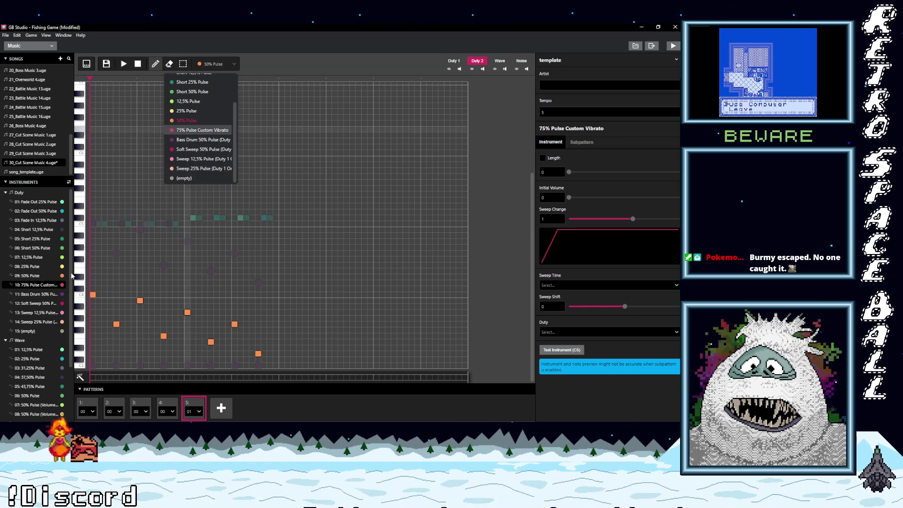
click(36, 276)
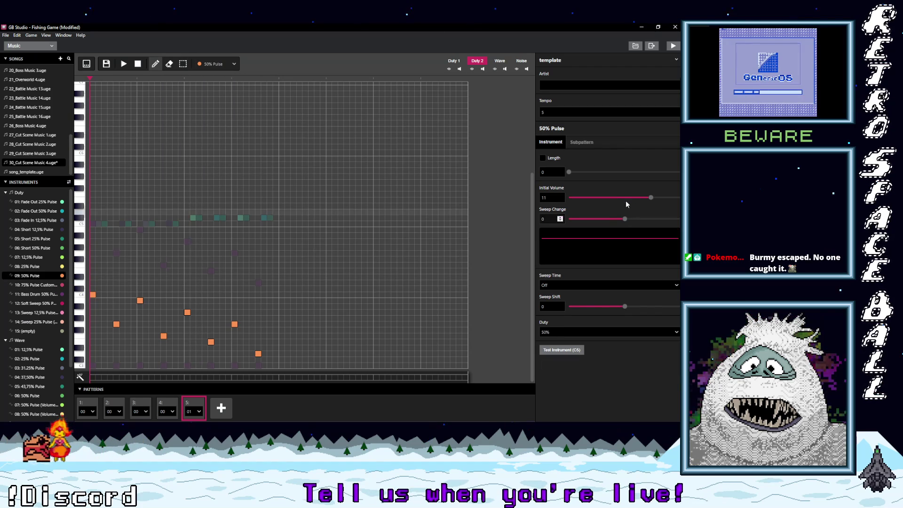
drag(649, 196, 598, 197)
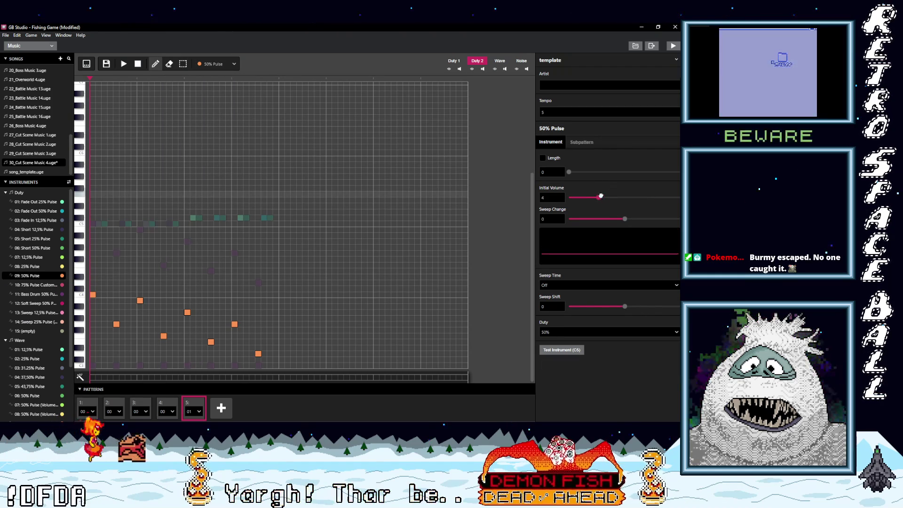
click(125, 64)
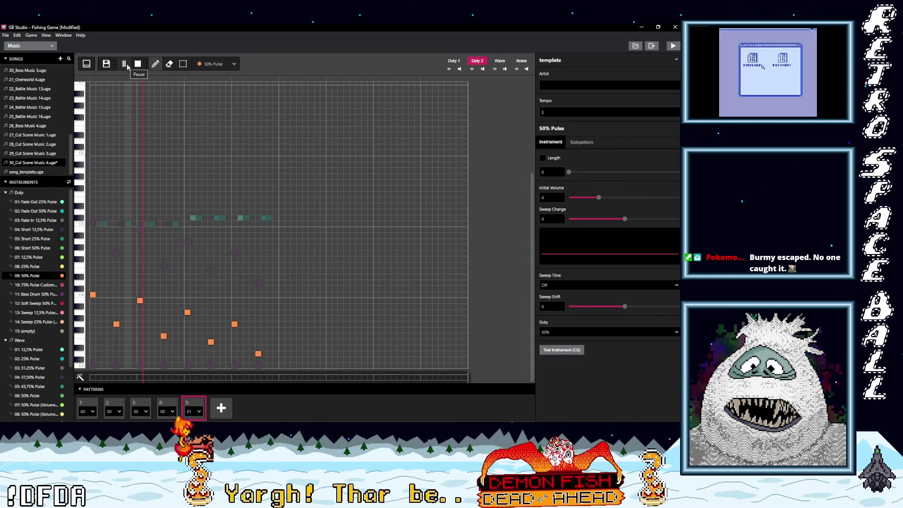
click(138, 63)
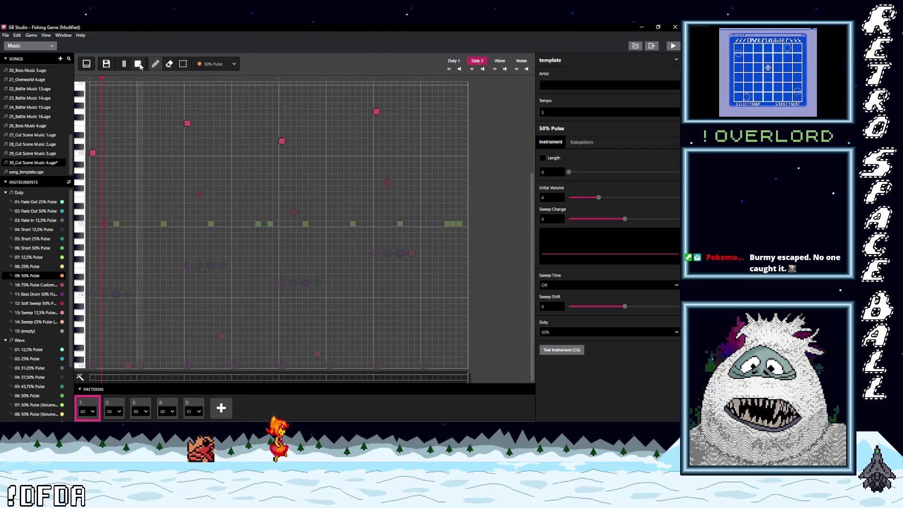
click(193, 407)
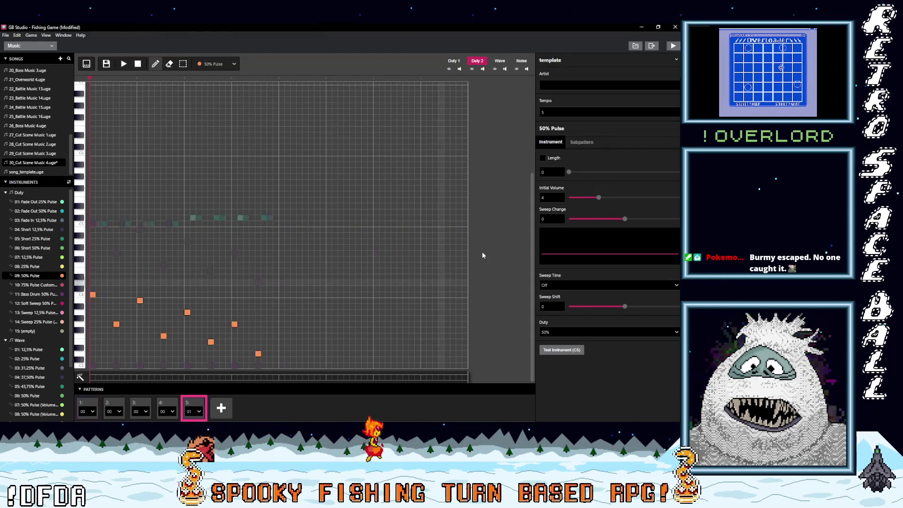
click(610, 196)
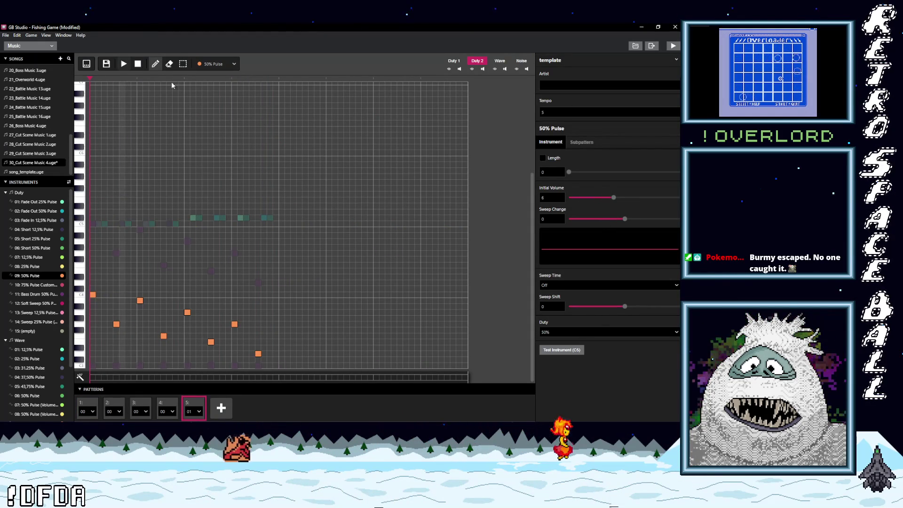
click(125, 64)
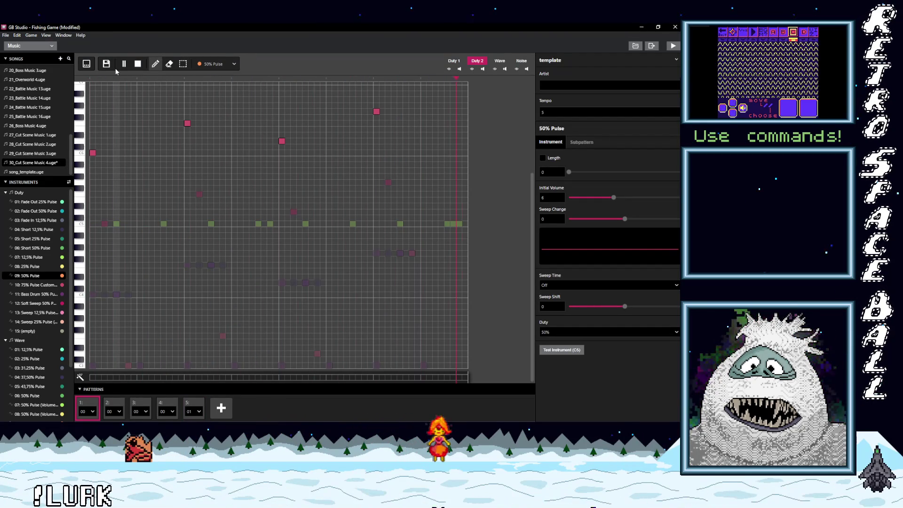
Pause the song playback and close the File menu without choosing anything
click(125, 64)
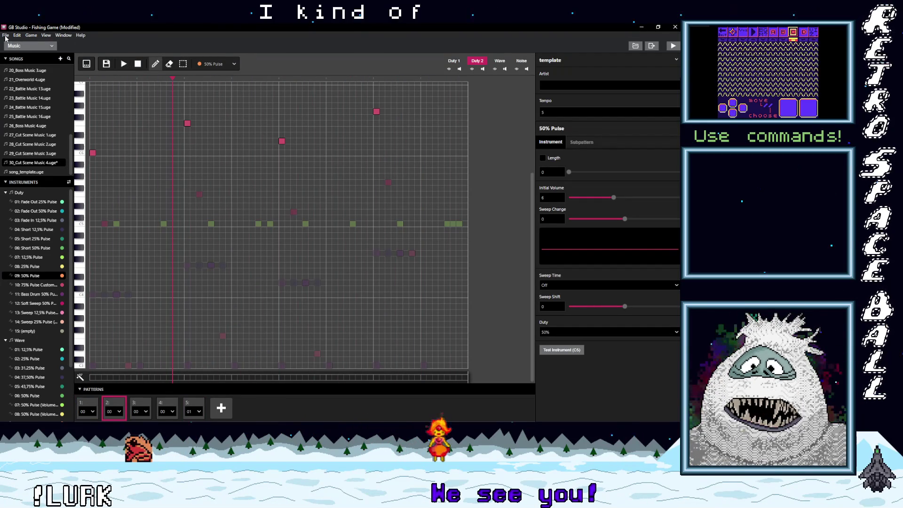
click(6, 36)
mouse_move(16, 35)
click(117, 51)
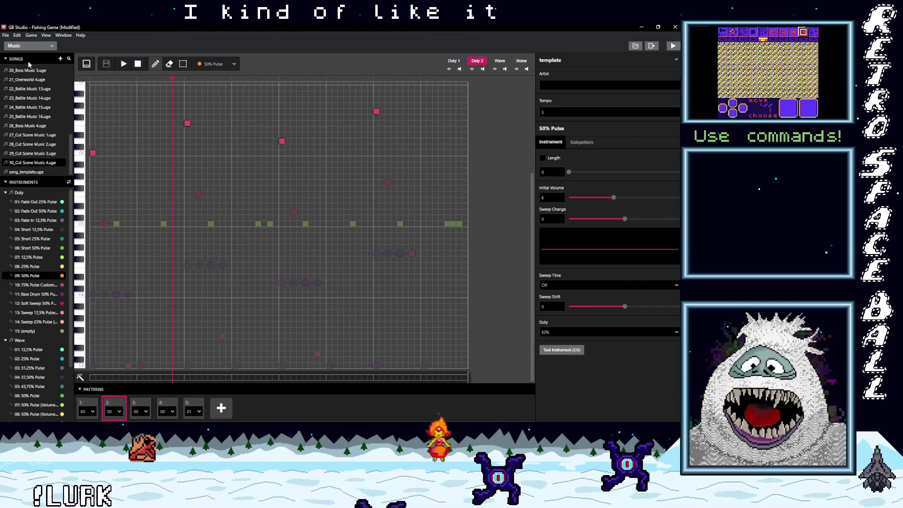
Switch to the Game World section and select the CutScene Overlord scene
click(18, 45)
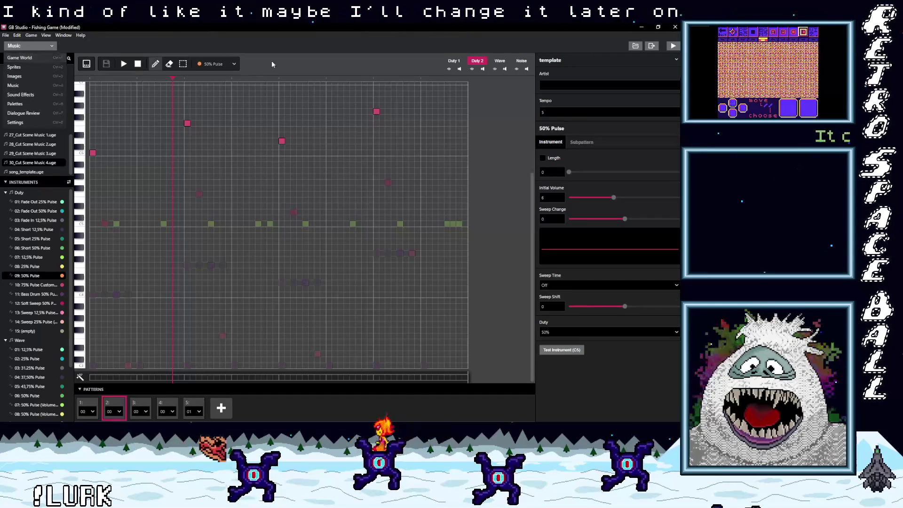
click(20, 57)
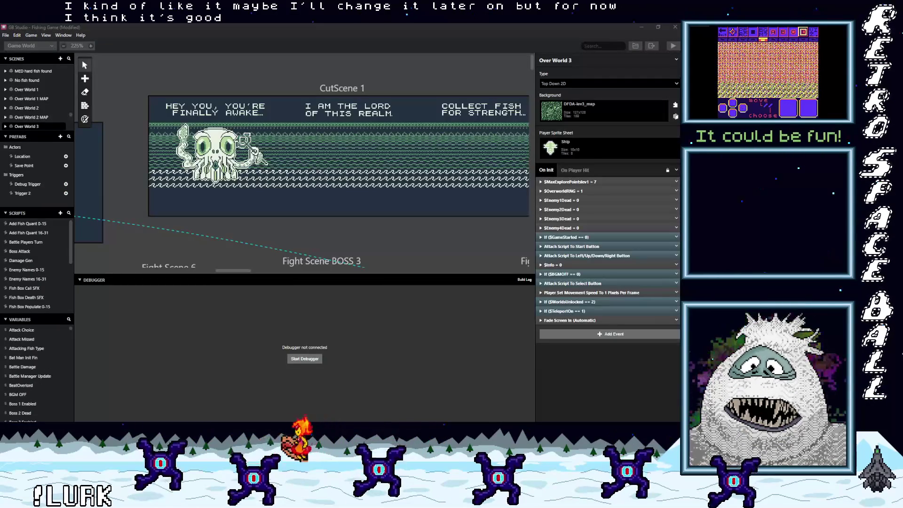
click(319, 257)
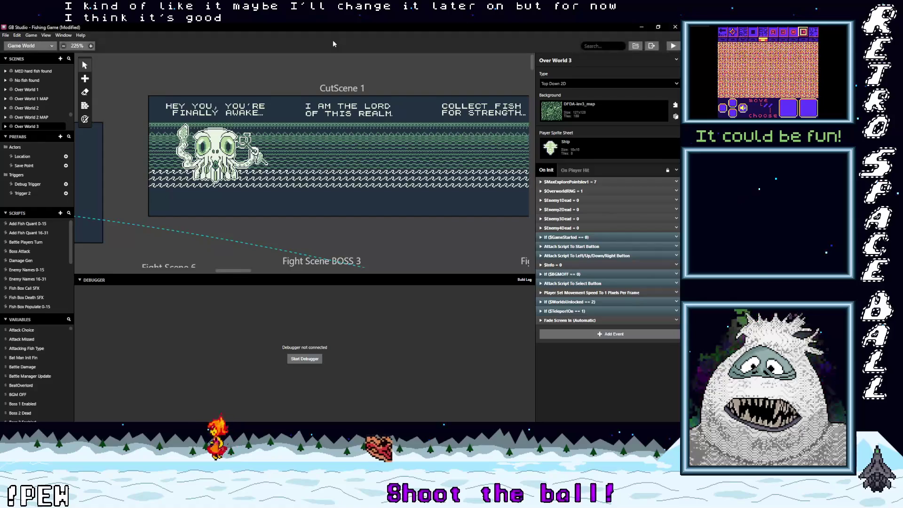
mouse_move(232, 270)
mouse_down()
mouse_move(203, 275)
mouse_move(293, 270)
mouse_up()
click(331, 92)
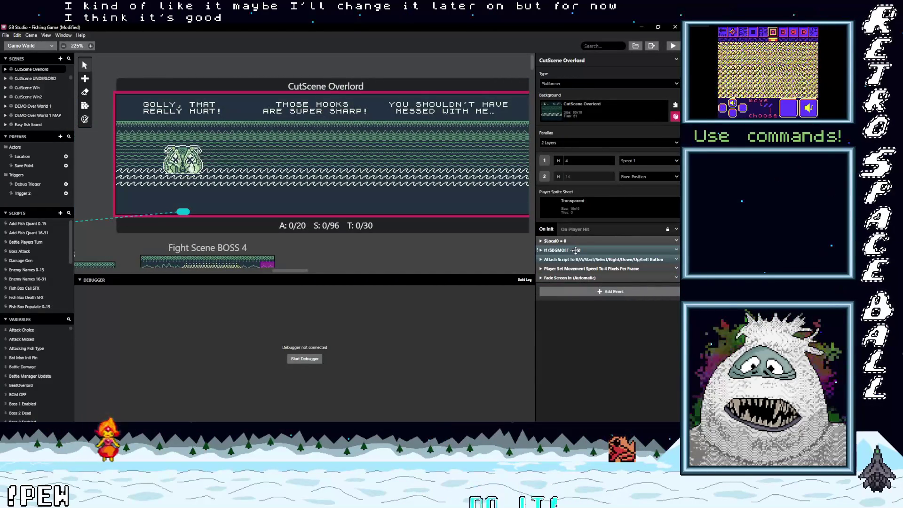
Set CutScene Overlord's Play Music Track song to 30_Cut Scene Music 4
click(583, 249)
click(574, 285)
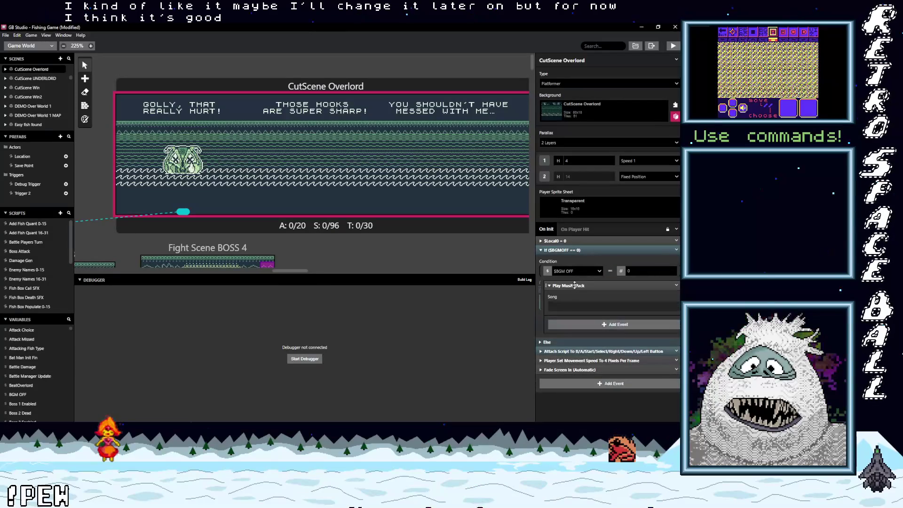
click(588, 306)
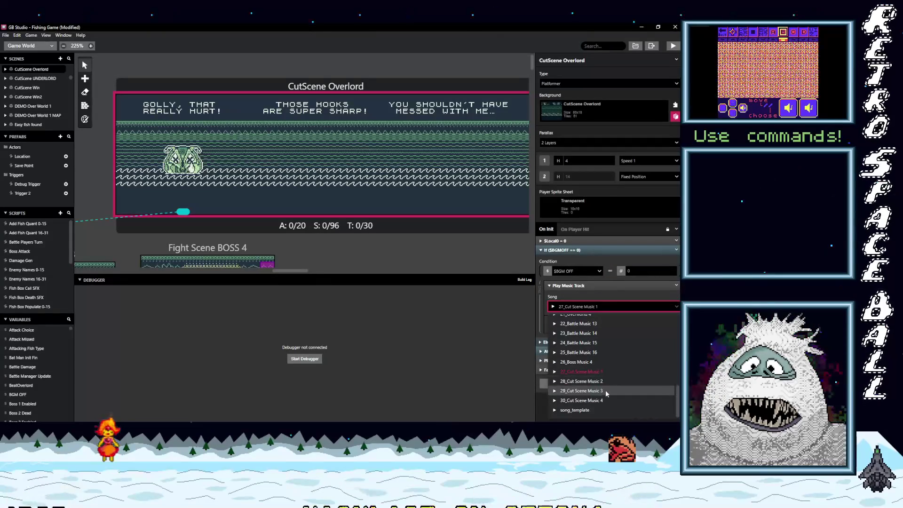
click(579, 382)
Set CutScene UNDERLORD's Play Music Track song to 30_Cut Scene Music 4
drag(287, 272, 333, 272)
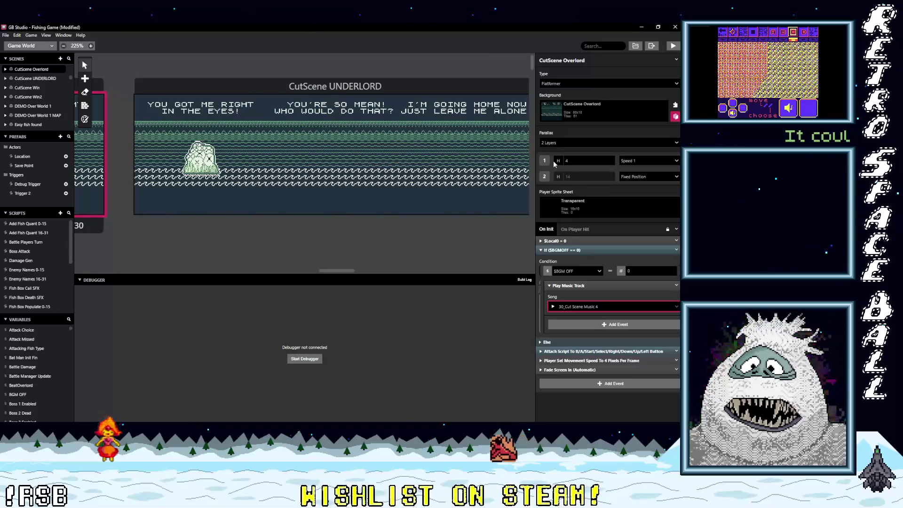
click(527, 147)
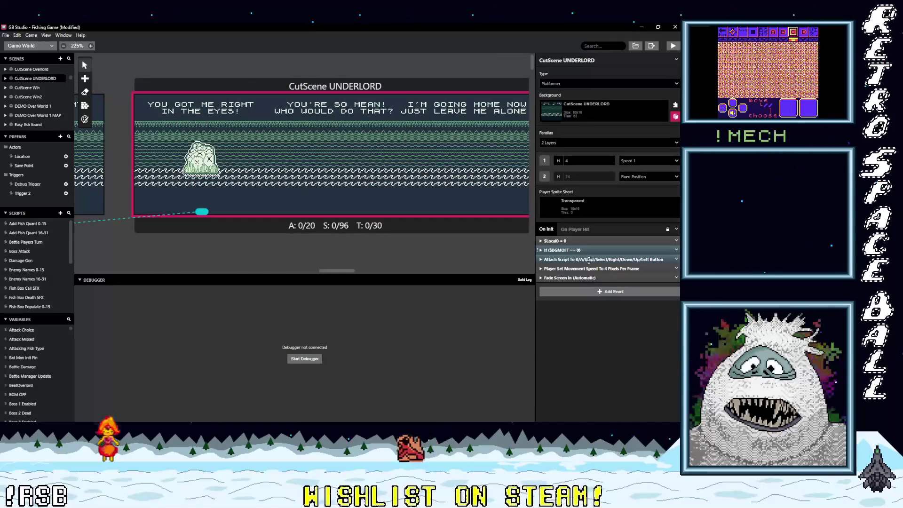
click(588, 250)
click(588, 286)
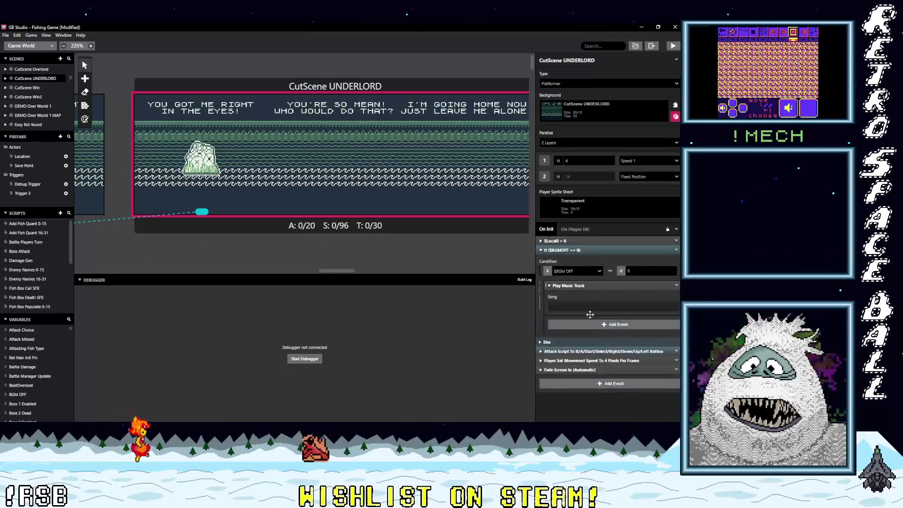
click(590, 307)
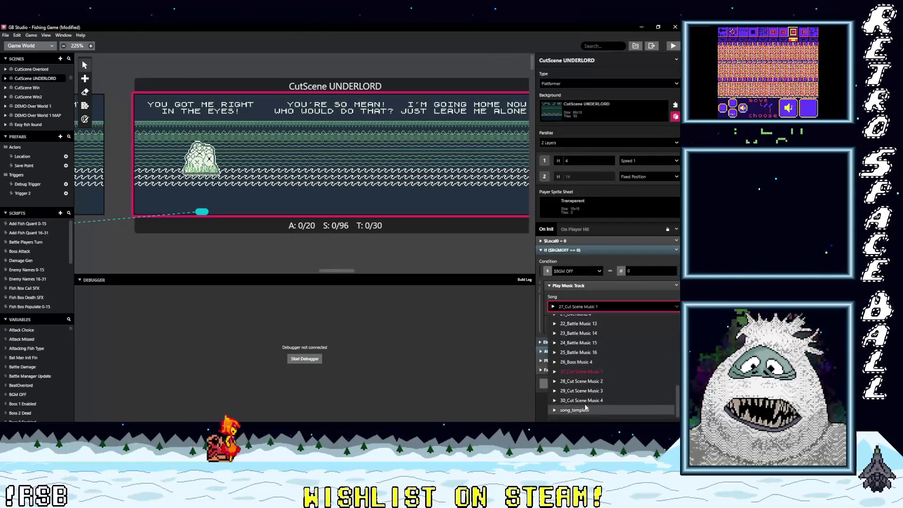
click(581, 400)
Check CutScene DEATHLORD's Play Music Track song list, leaving its track unchanged
drag(336, 271, 383, 270)
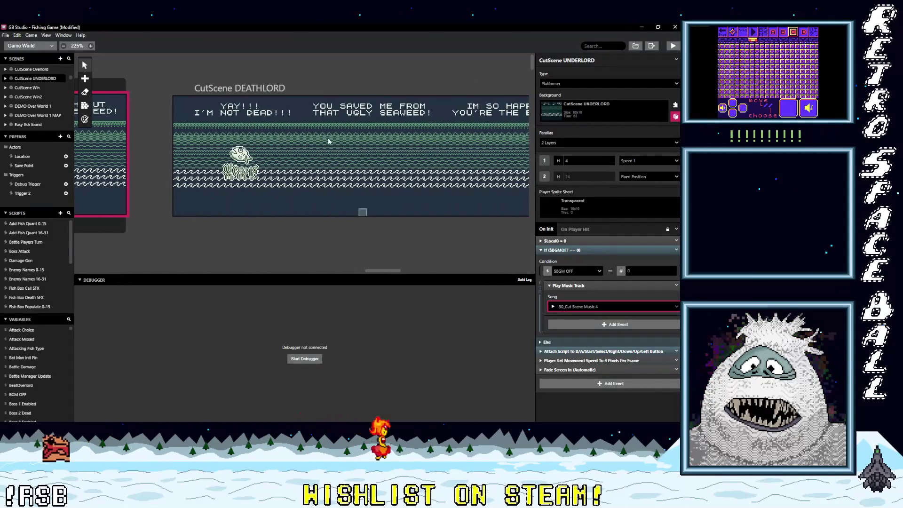
click(288, 92)
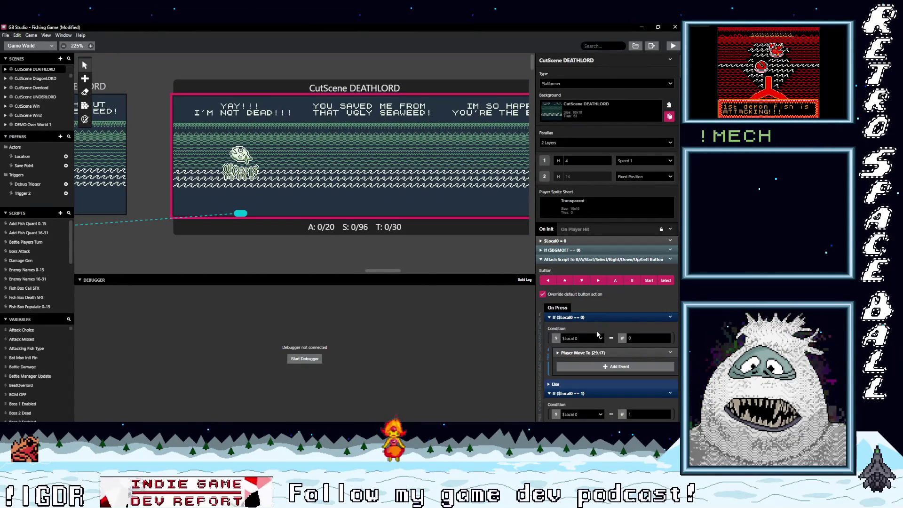
click(582, 251)
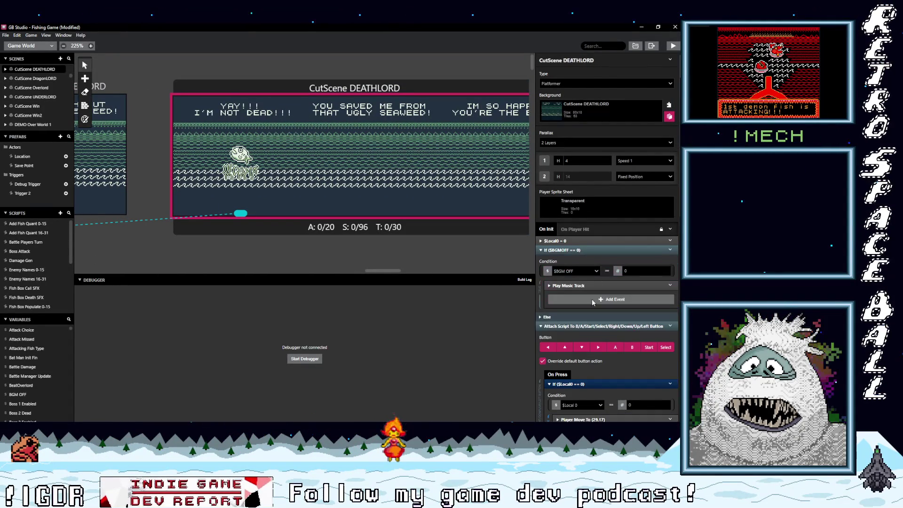
click(596, 286)
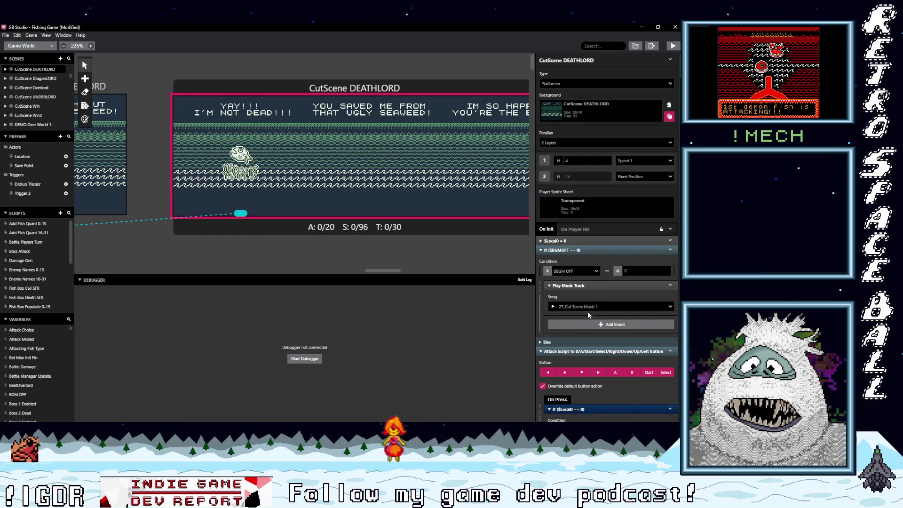
click(588, 307)
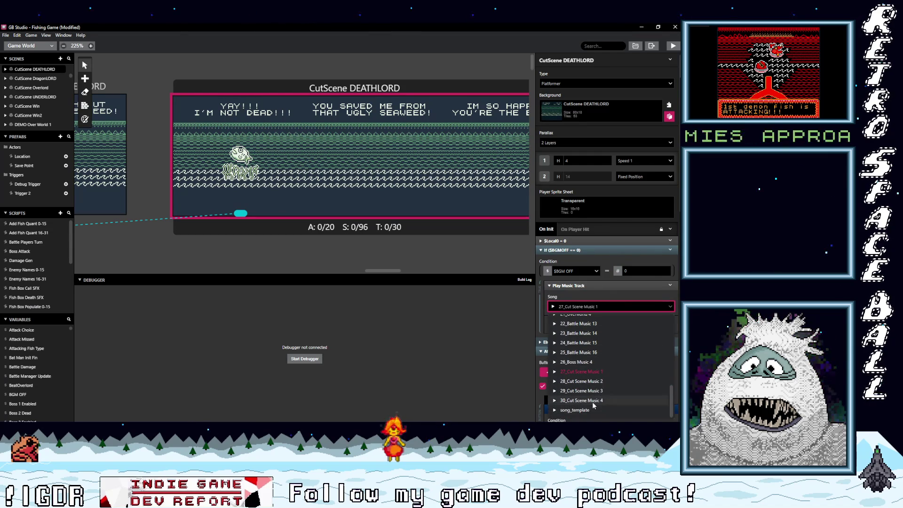
click(536, 344)
scroll(384, 272, right, 10)
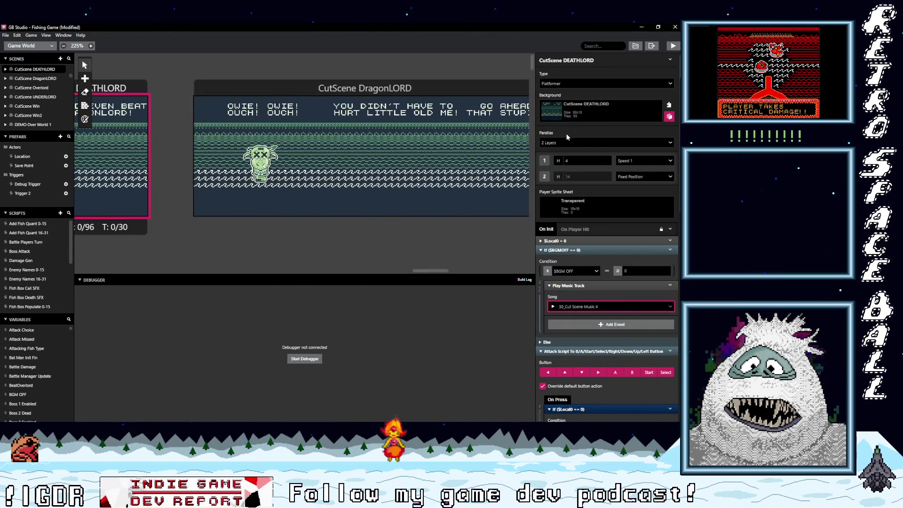
Expand CutScene DragonLORD's music condition and browse its song list without changing it
click(589, 249)
click(586, 306)
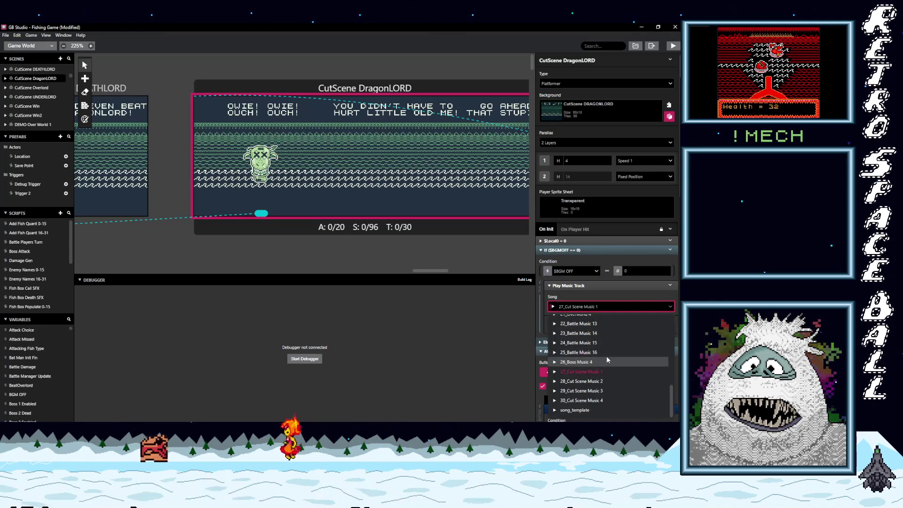
click(492, 334)
Open CutScene Win and expand its music events showing 28_Cut Scene Music 2 and 29_Cut Scene Music 3
drag(424, 271, 470, 270)
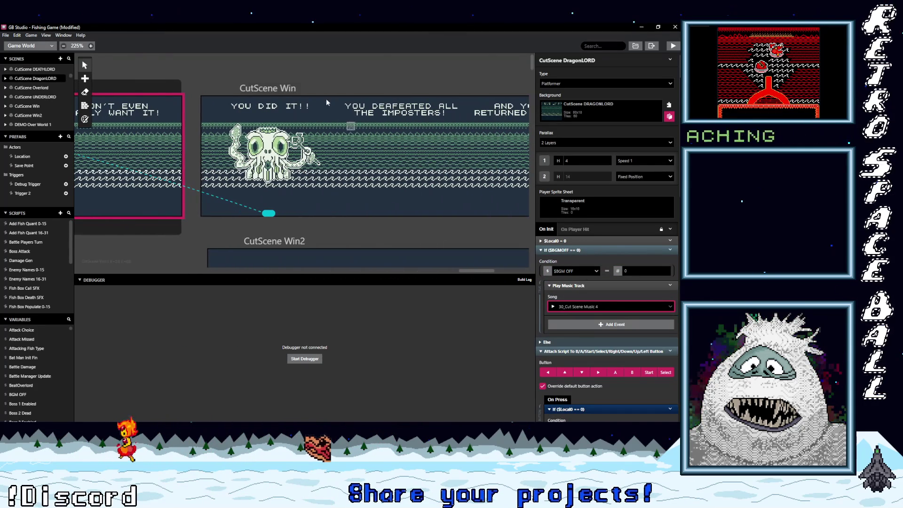
click(303, 90)
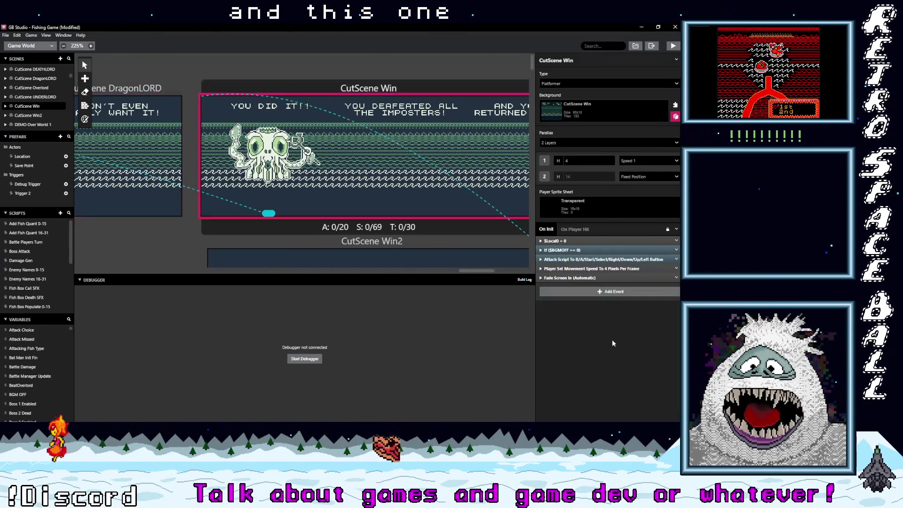
click(587, 249)
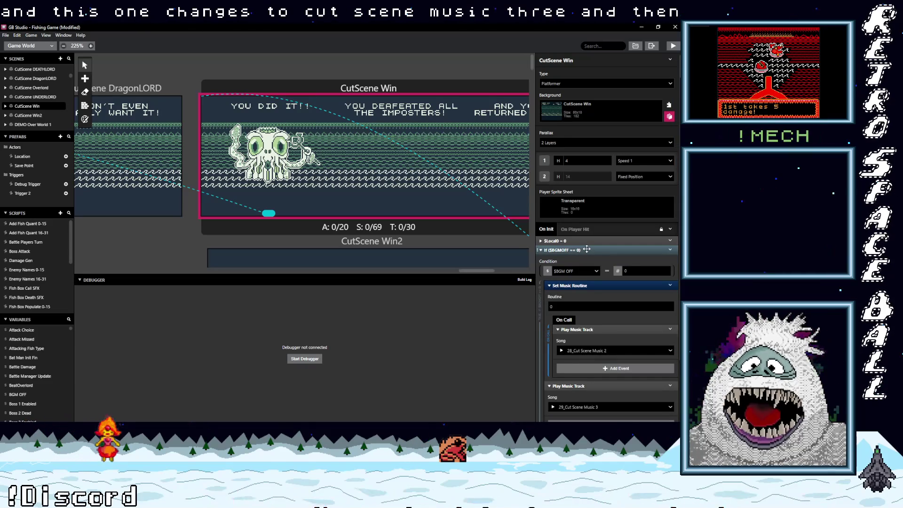
scroll(597, 384, down, 2)
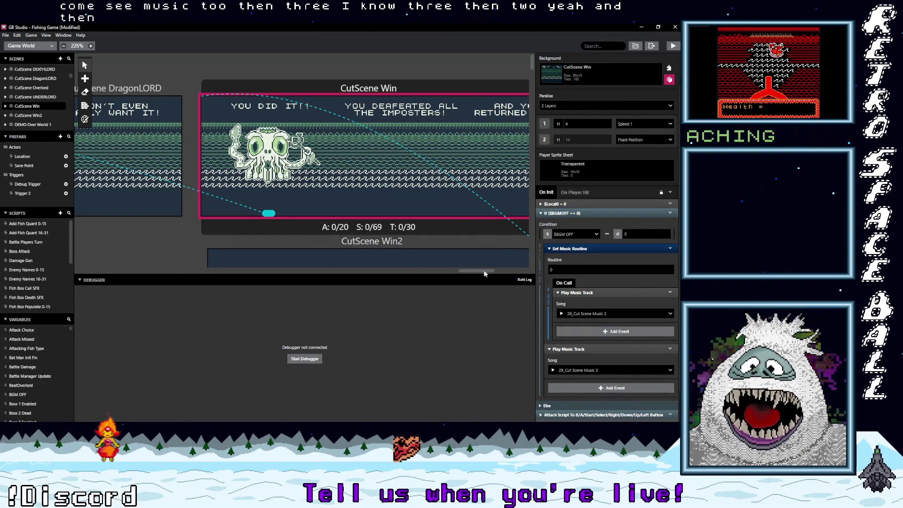
scroll(505, 269, right, 10)
scroll(446, 251, down, 15)
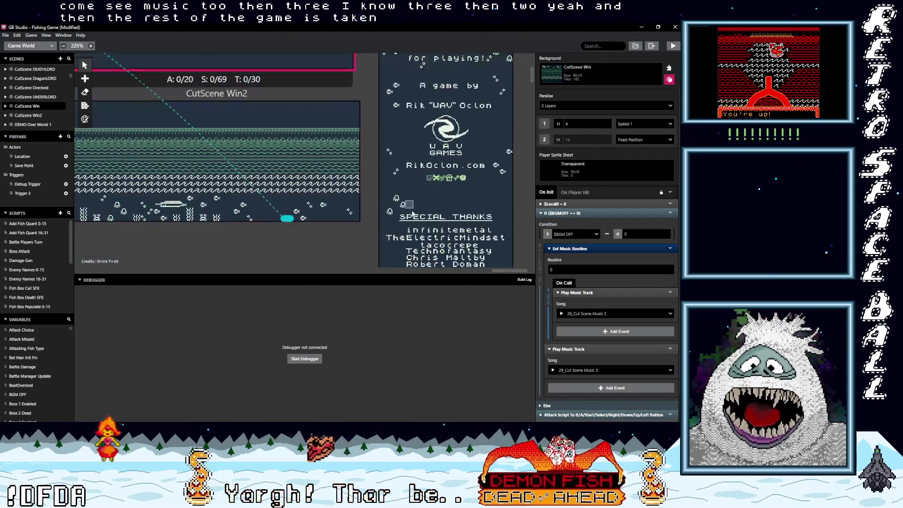
scroll(445, 251, down, 8)
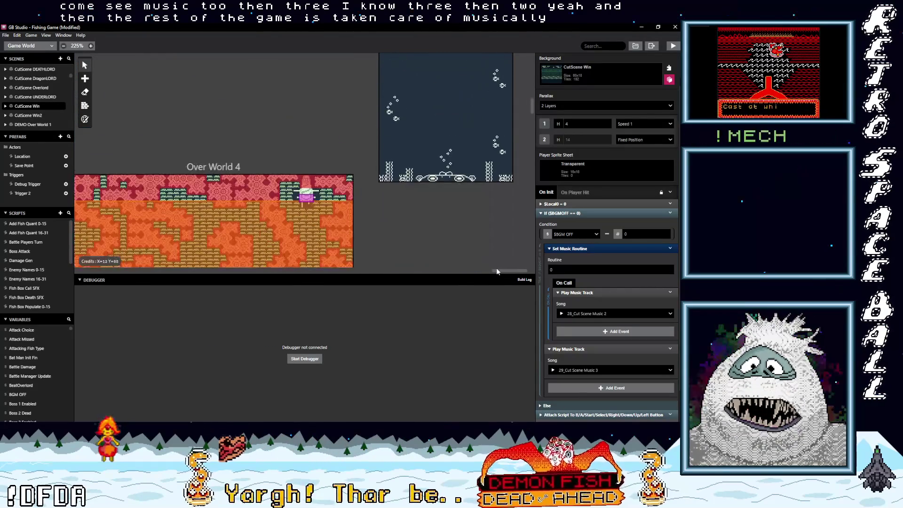
mouse_move(504, 269)
mouse_down()
mouse_move(433, 271)
mouse_move(466, 273)
mouse_up()
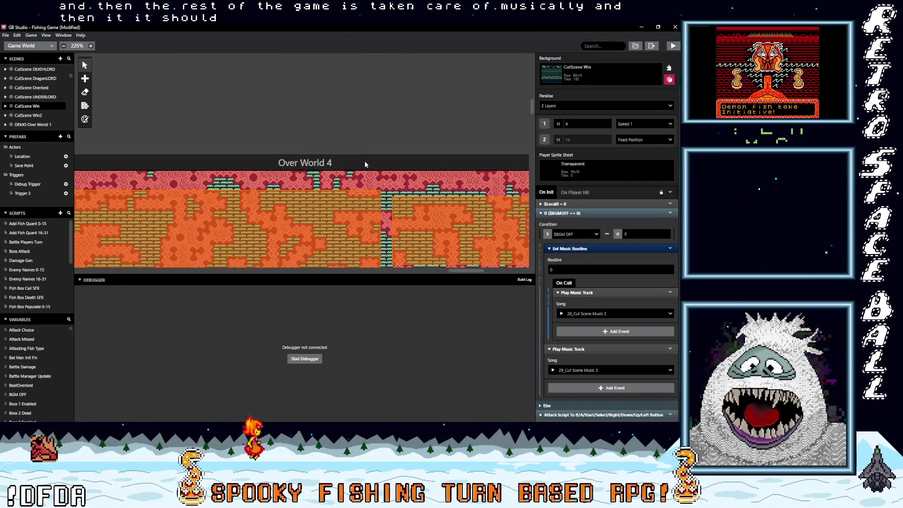
Open Over World 4 and expand its If $BGMOFF == 0 event, revealing 21_Overworld 4
click(365, 162)
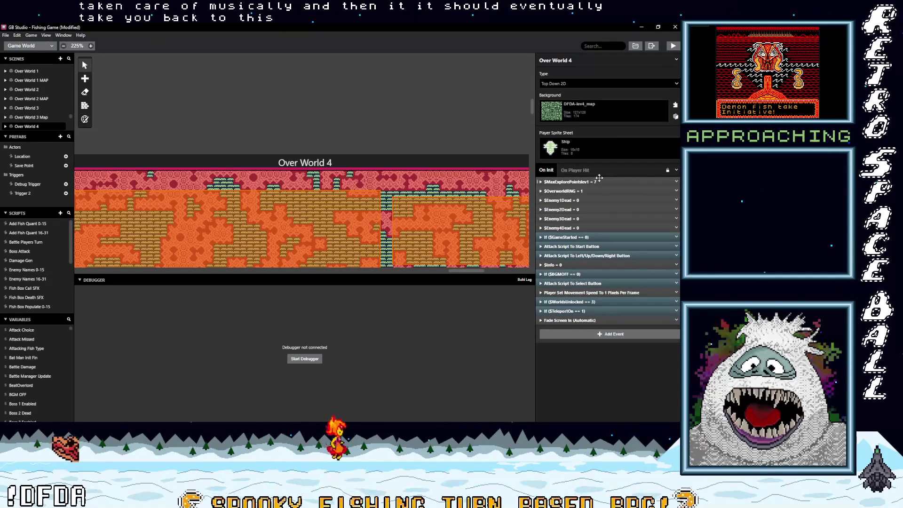
click(572, 274)
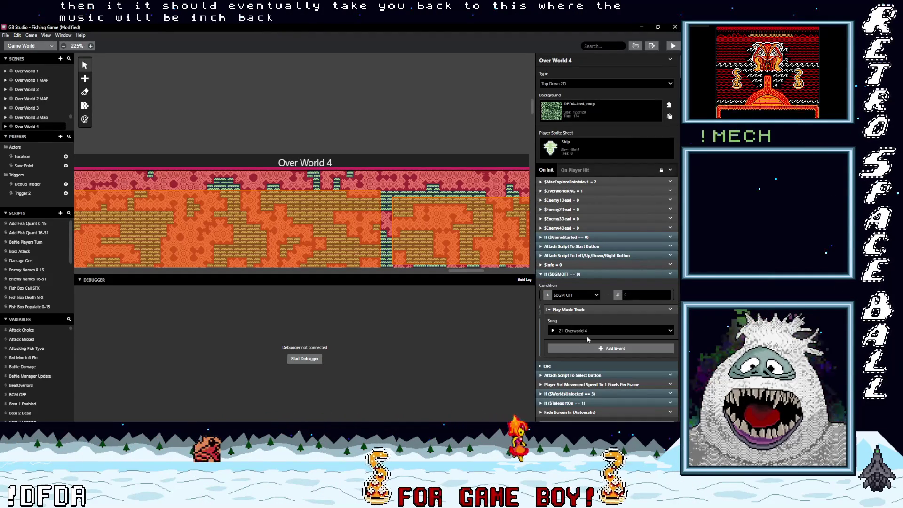
scroll(352, 180, down, 5)
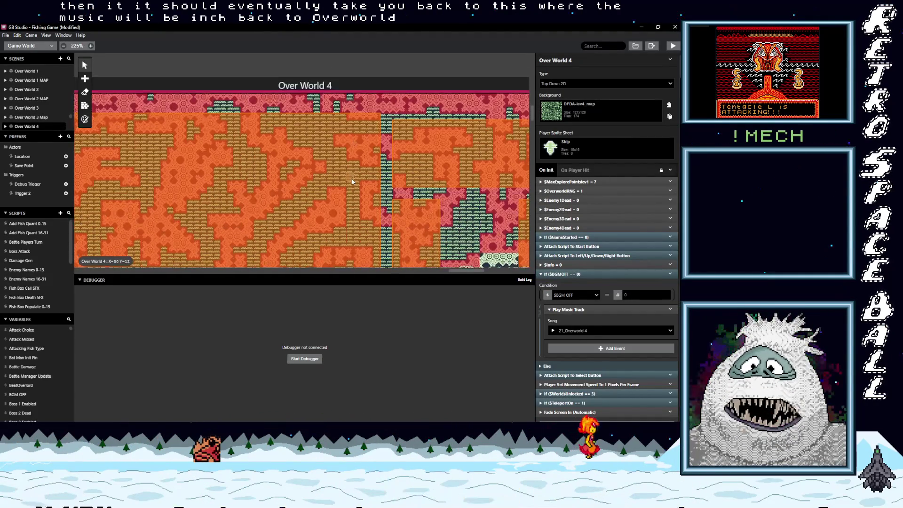
scroll(348, 187, up, 5)
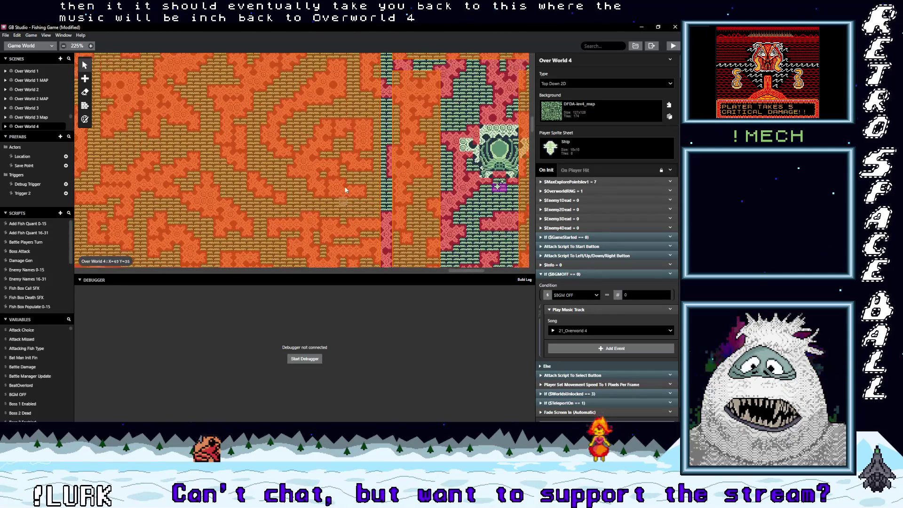
Pan across the world past the cutscene and fight scenes, then select DEMO Over World 1
scroll(344, 194, up, 10)
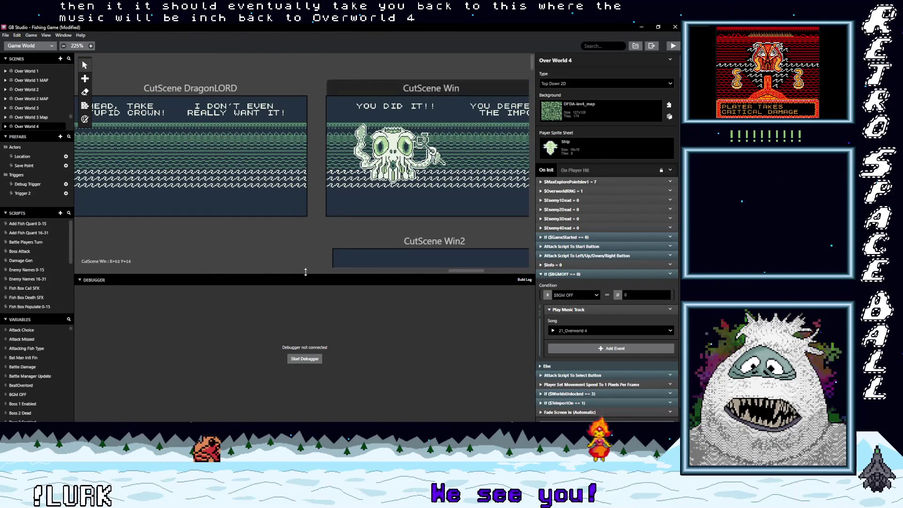
mouse_move(459, 272)
mouse_down()
mouse_move(506, 273)
mouse_move(140, 269)
mouse_move(92, 281)
mouse_up()
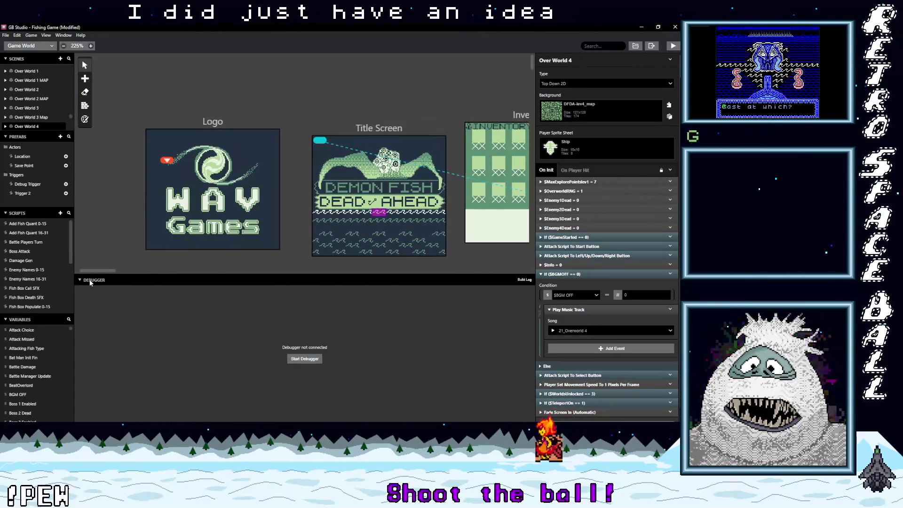
scroll(225, 250, down, 3)
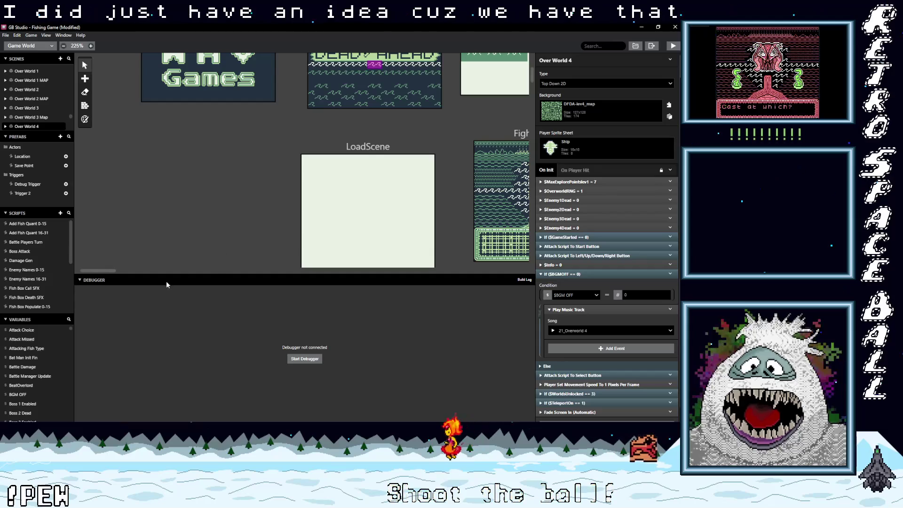
scroll(228, 263, right, 5)
scroll(229, 273, right, 10)
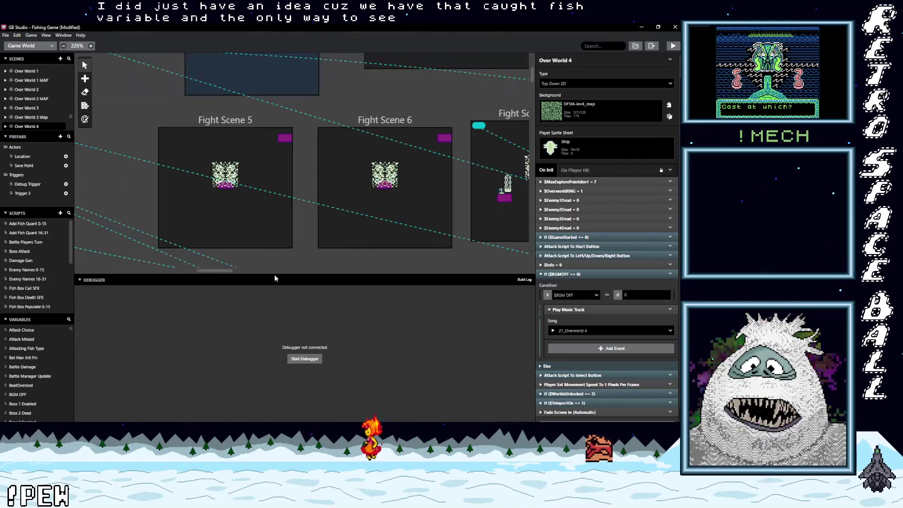
drag(384, 272, 289, 279)
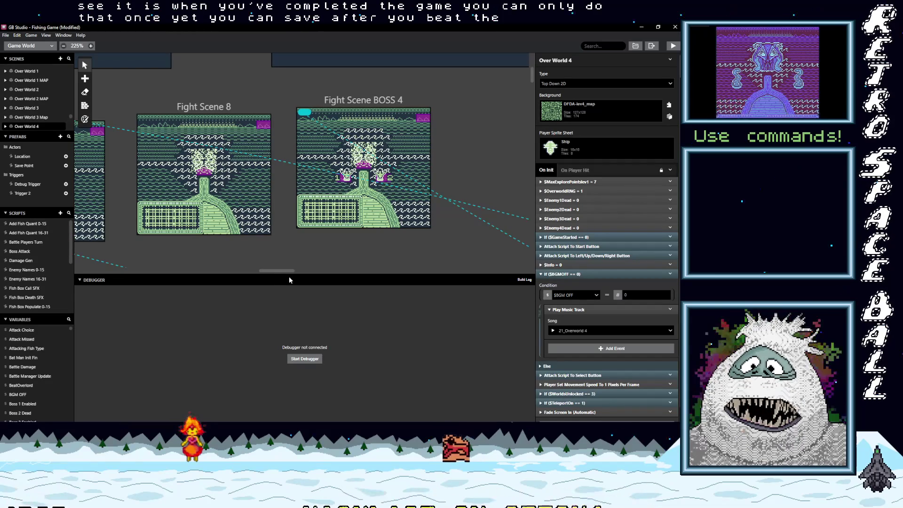
mouse_move(289, 277)
mouse_down()
mouse_move(306, 281)
mouse_move(295, 282)
mouse_up()
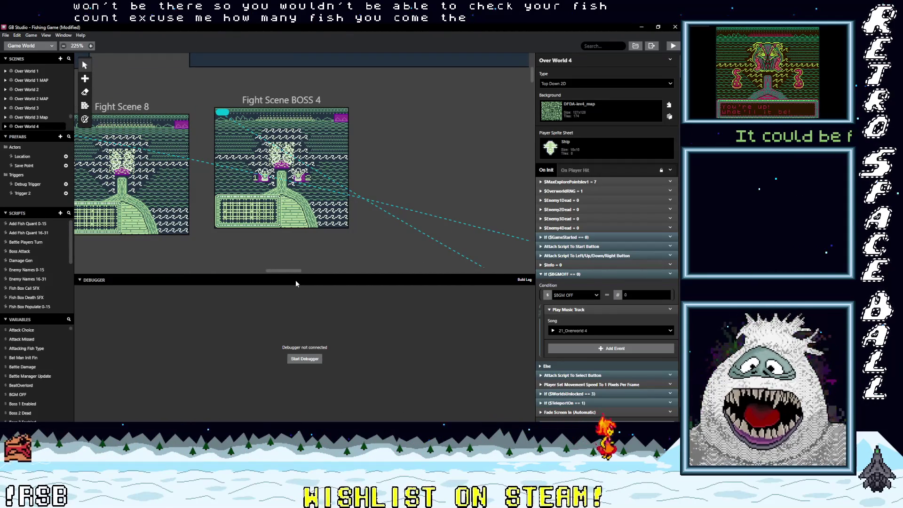
drag(295, 281, 245, 283)
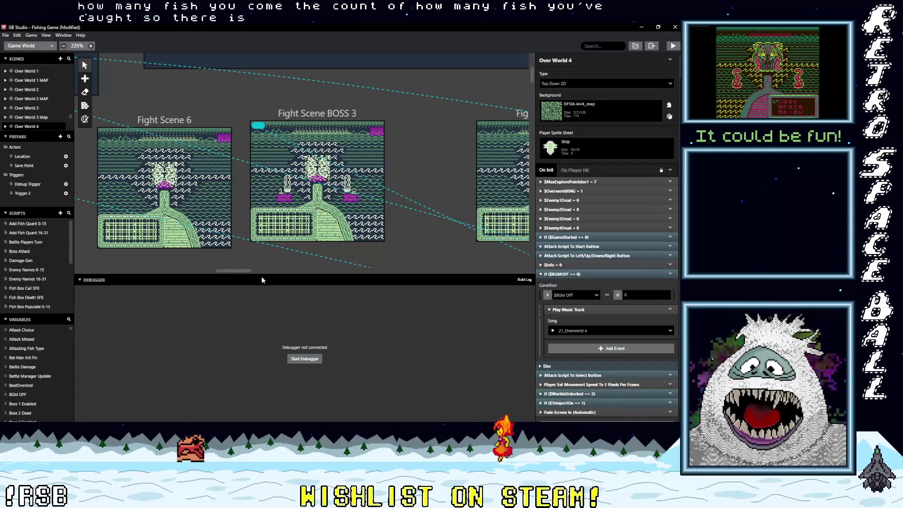
scroll(259, 249, up, 10)
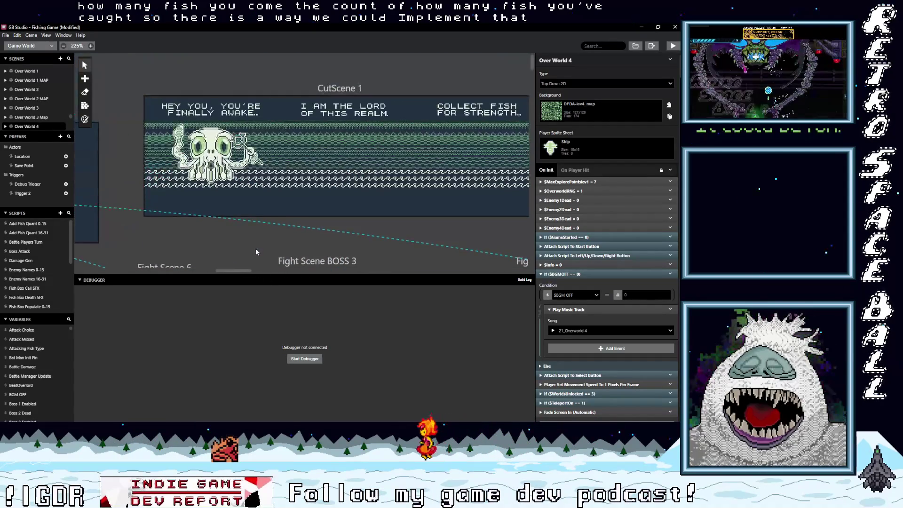
drag(243, 272, 177, 279)
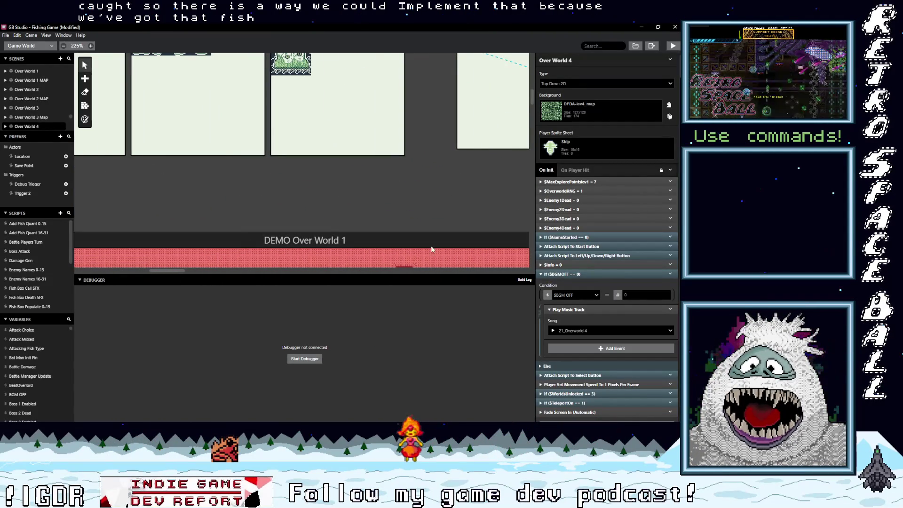
click(429, 254)
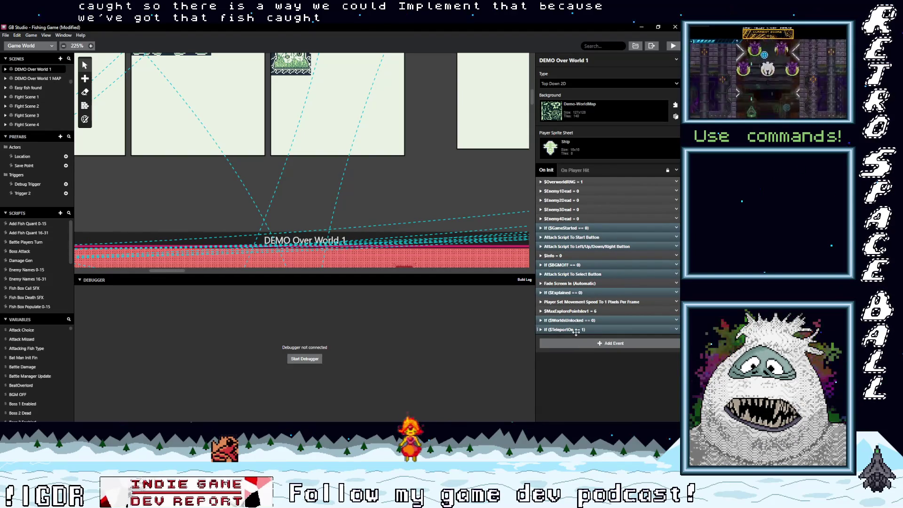
click(578, 237)
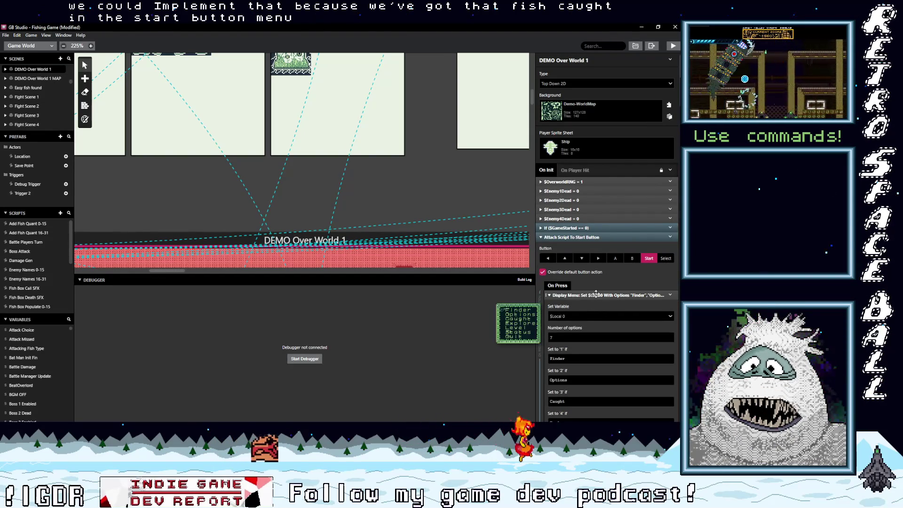
scroll(597, 325, down, 5)
scroll(599, 324, down, 7)
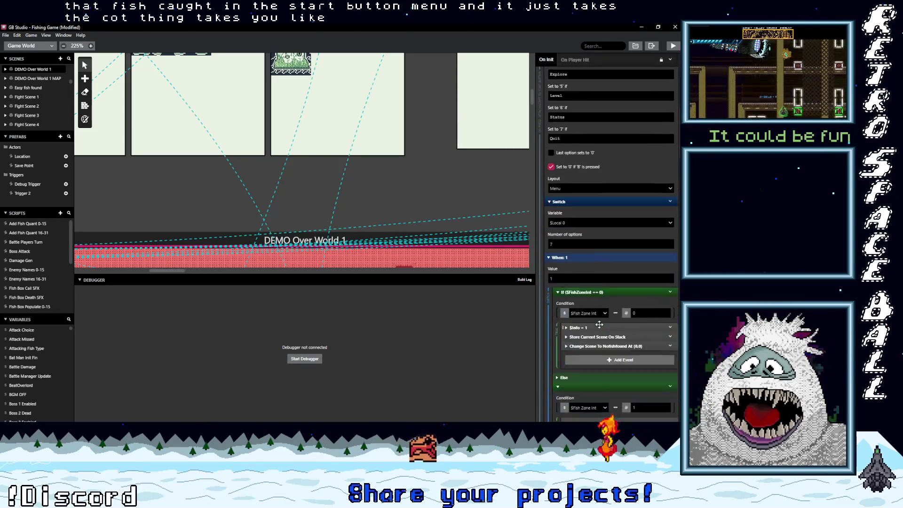
scroll(604, 328, down, 4)
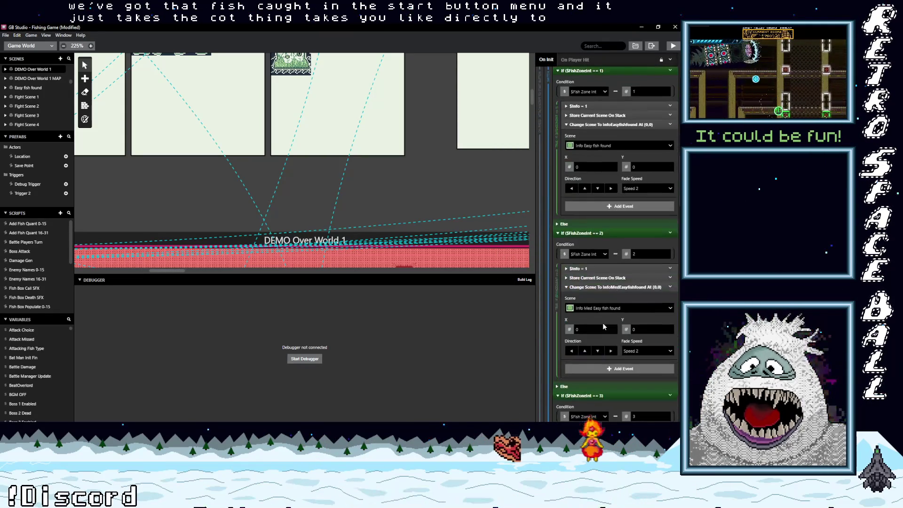
scroll(602, 320, down, 3)
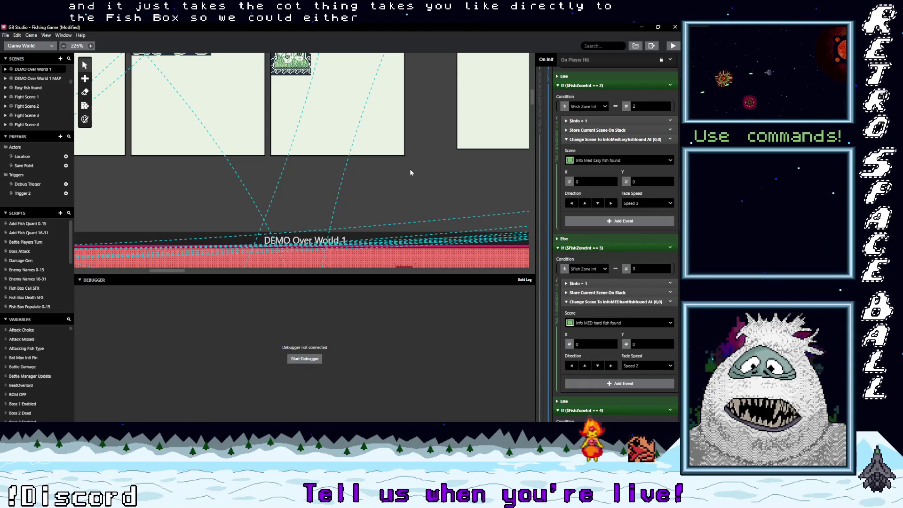
scroll(441, 161, down, 5)
scroll(368, 244, up, 3)
scroll(450, 151, right, 3)
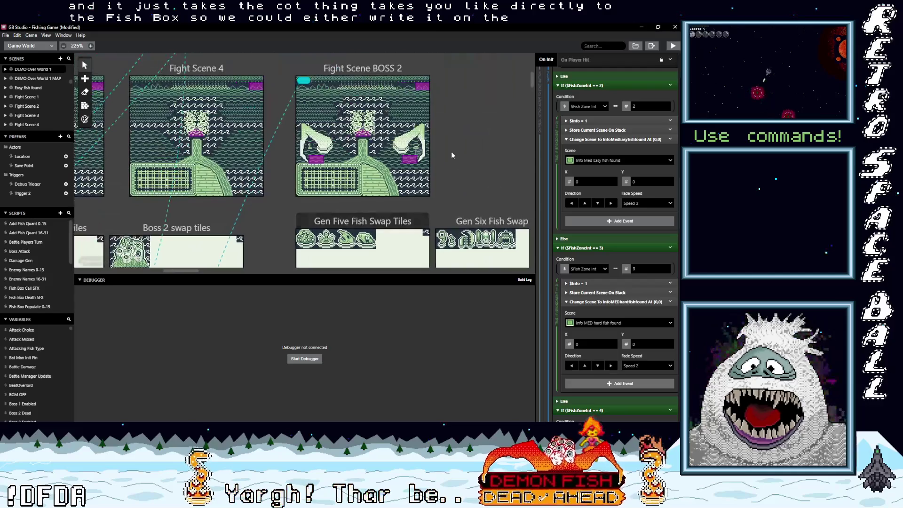
scroll(450, 151, down, 3)
scroll(303, 49, down, 2)
scroll(382, 226, right, 5)
scroll(445, 216, down, 6)
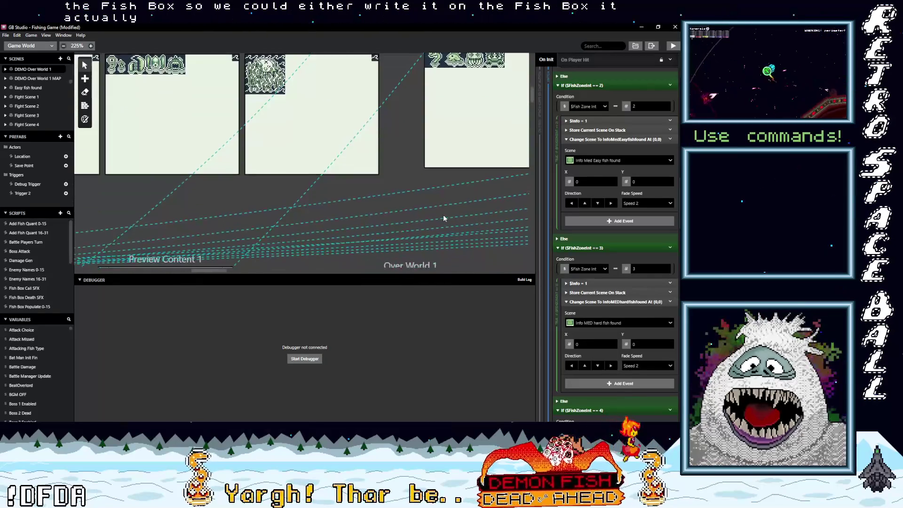
scroll(442, 213, up, 5)
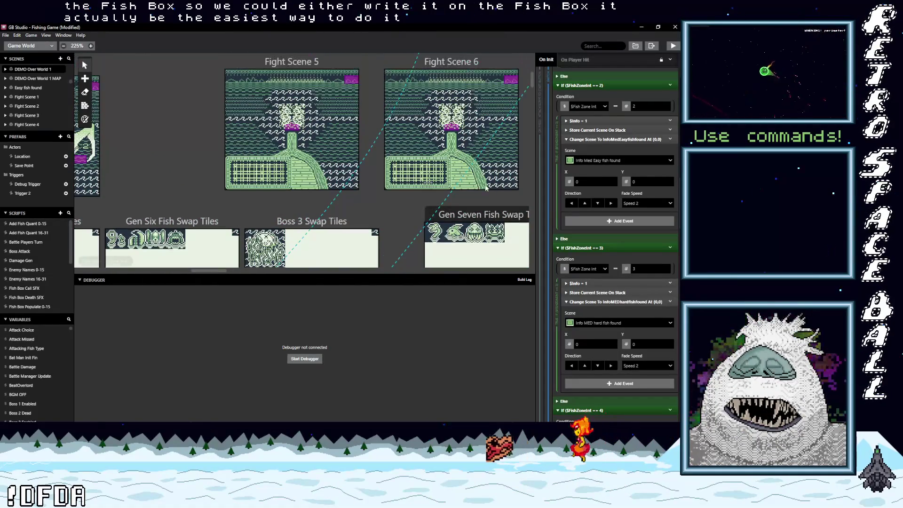
scroll(309, 204, right, 5)
scroll(434, 190, right, 10)
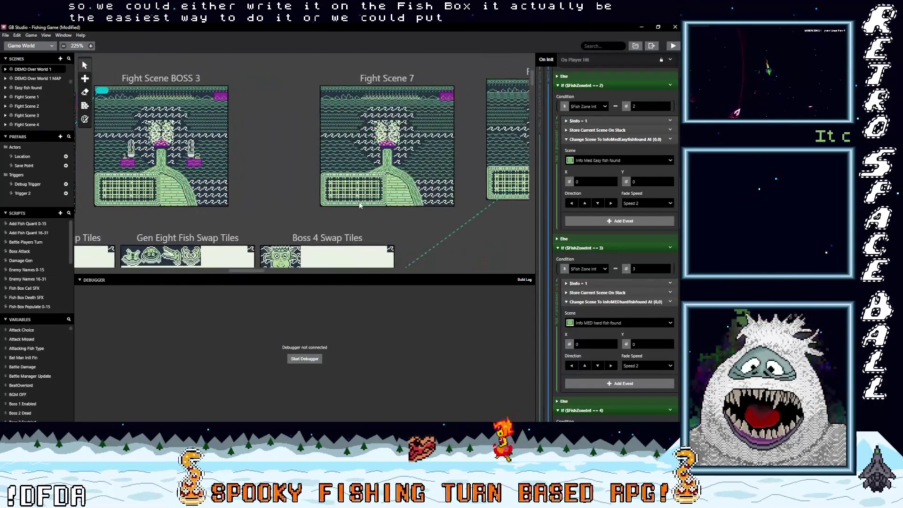
scroll(429, 205, down, 3)
scroll(330, 151, down, 3)
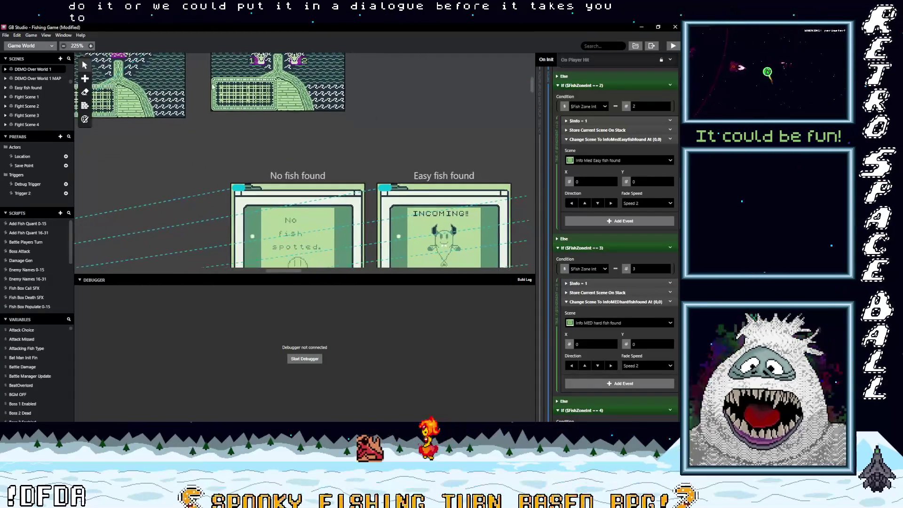
scroll(376, 160, right, 5)
scroll(438, 165, right, 1)
scroll(412, 168, down, 4)
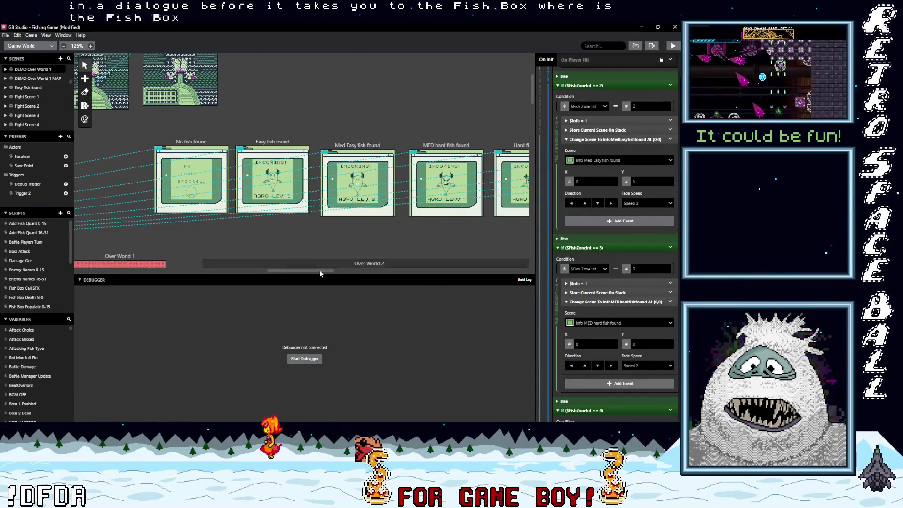
scroll(321, 268, left, 5)
mouse_move(277, 270)
mouse_down()
mouse_move(184, 272)
mouse_move(132, 258)
mouse_up()
scroll(186, 263, right, 10)
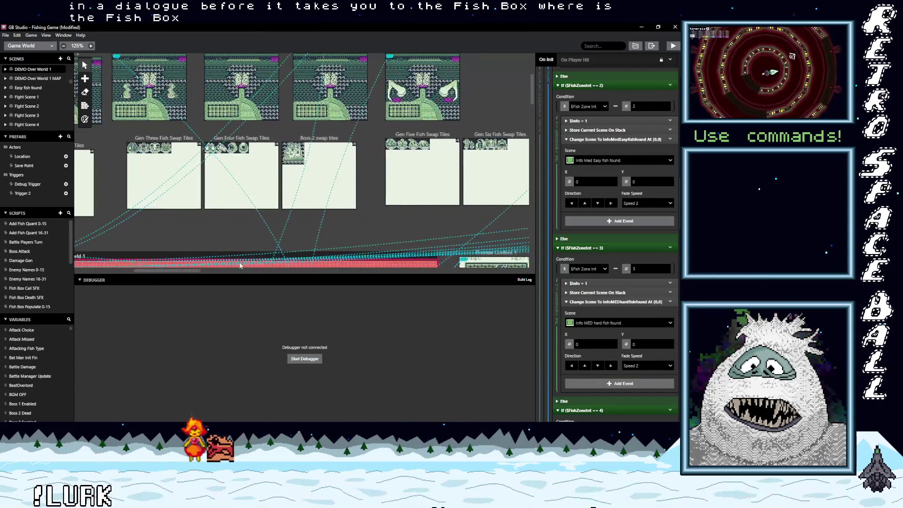
scroll(207, 227, up, 3)
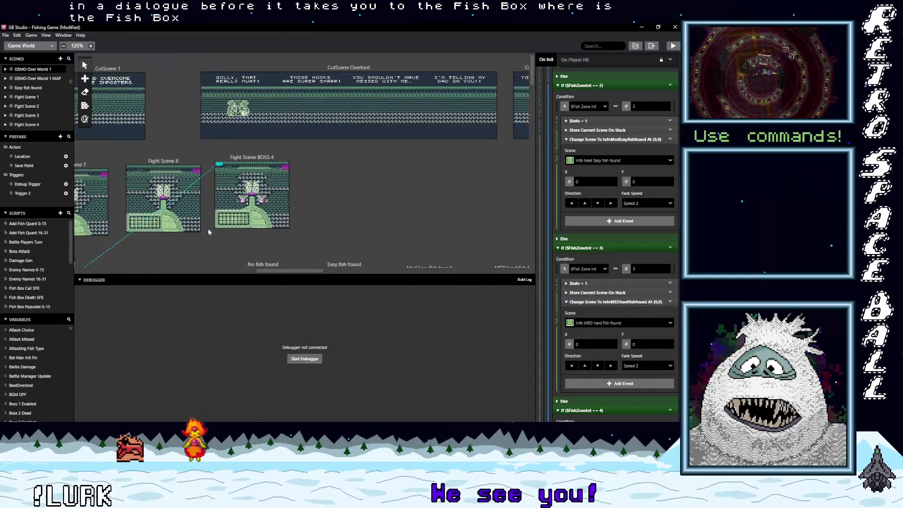
scroll(205, 270, left, 2)
scroll(205, 270, left, 5)
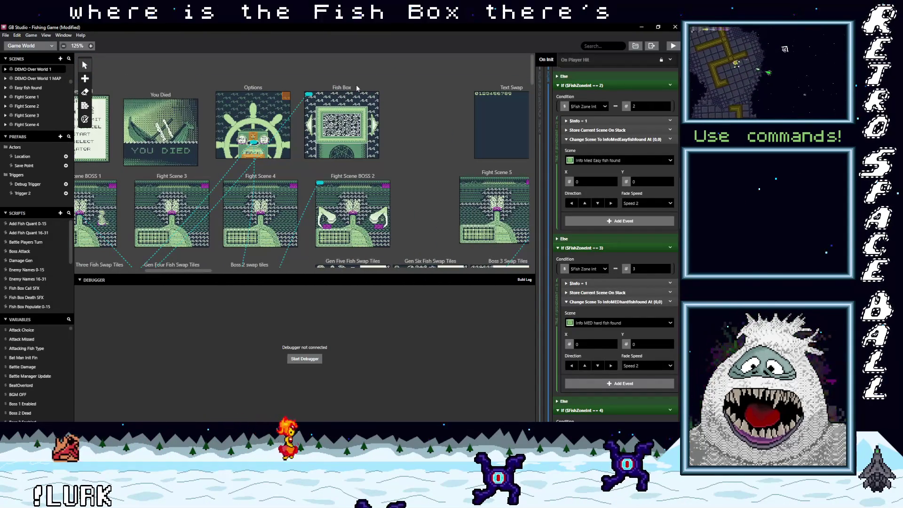
Select the Fish Box scene and add a Draw Text event by searching 'text'
click(355, 94)
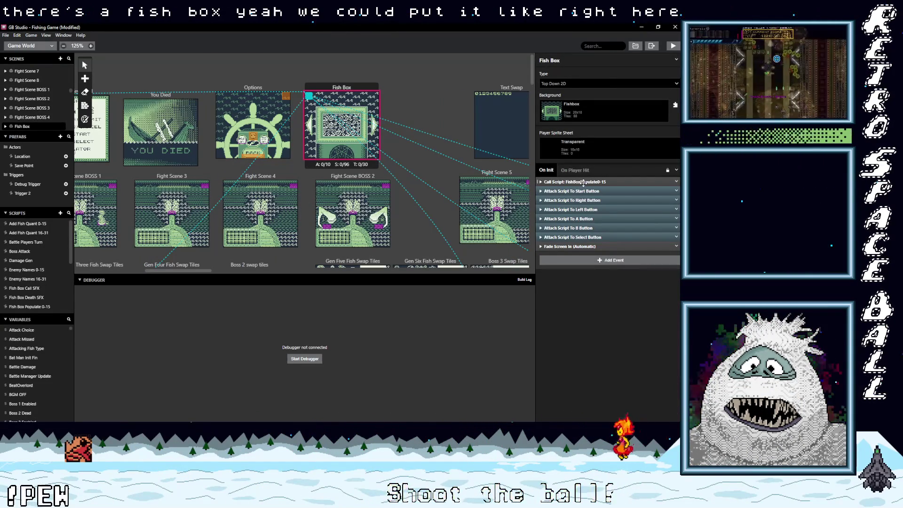
click(585, 263)
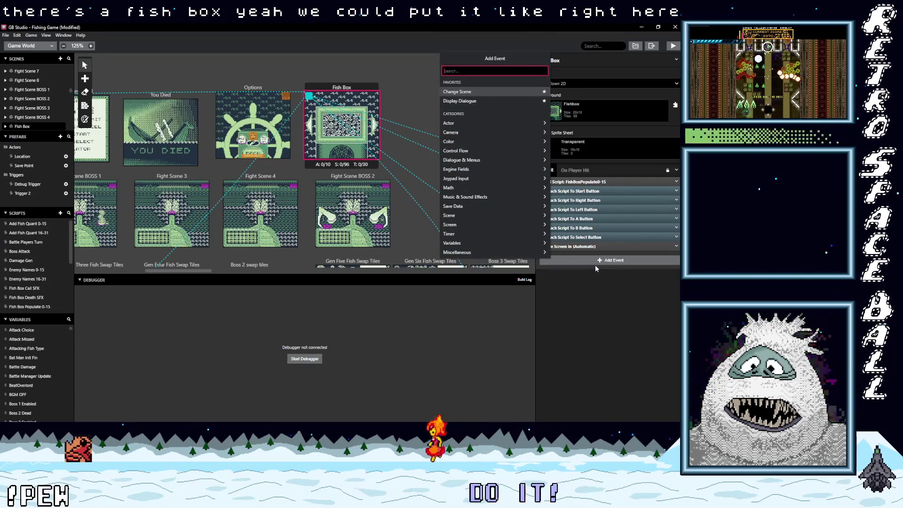
text(ish)
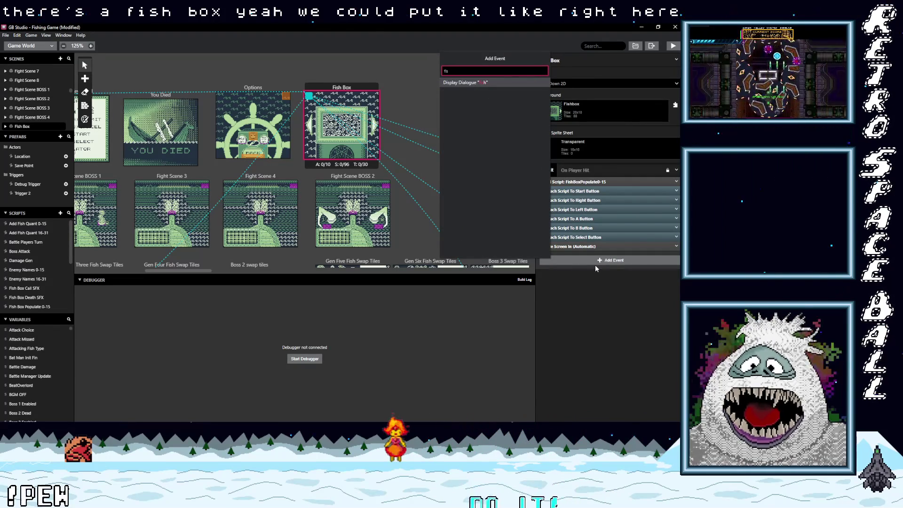
key(BackSpace)
key(BackSpace)
key(BackSpace)
text(te)
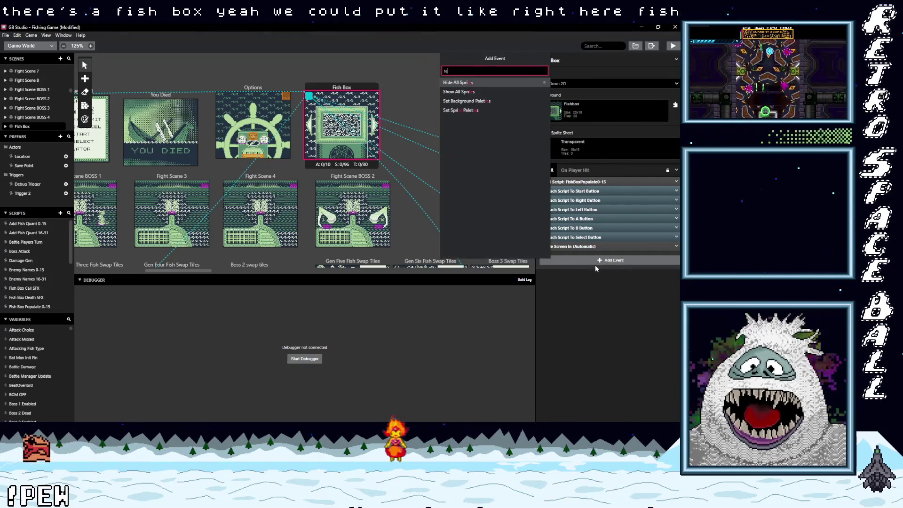
text(xt)
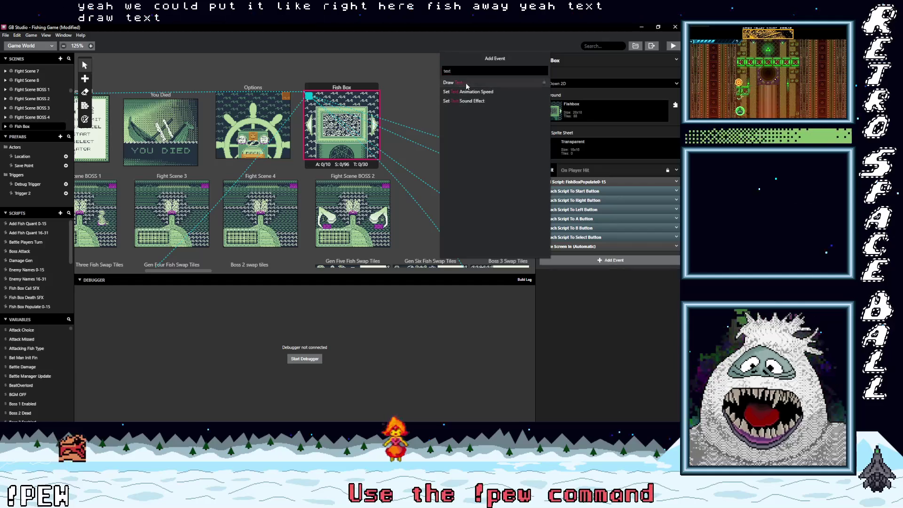
click(466, 83)
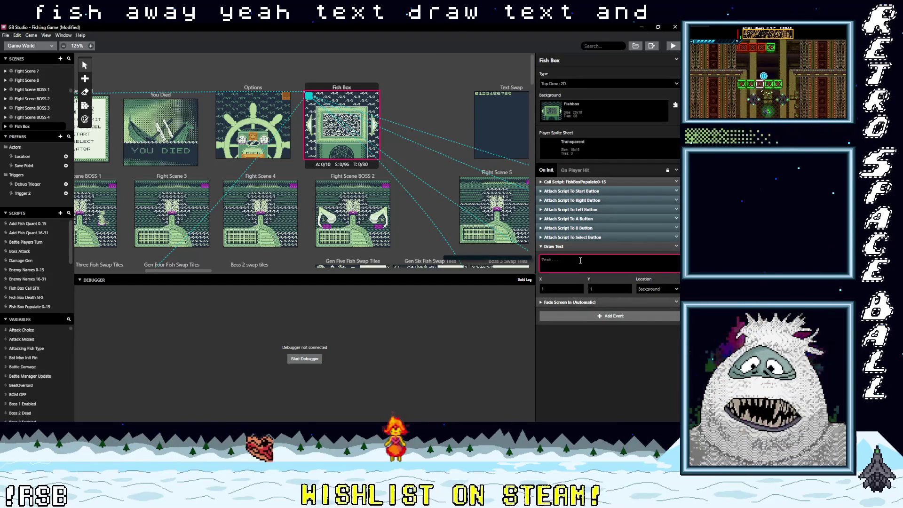
click(348, 272)
drag(348, 274, 532, 272)
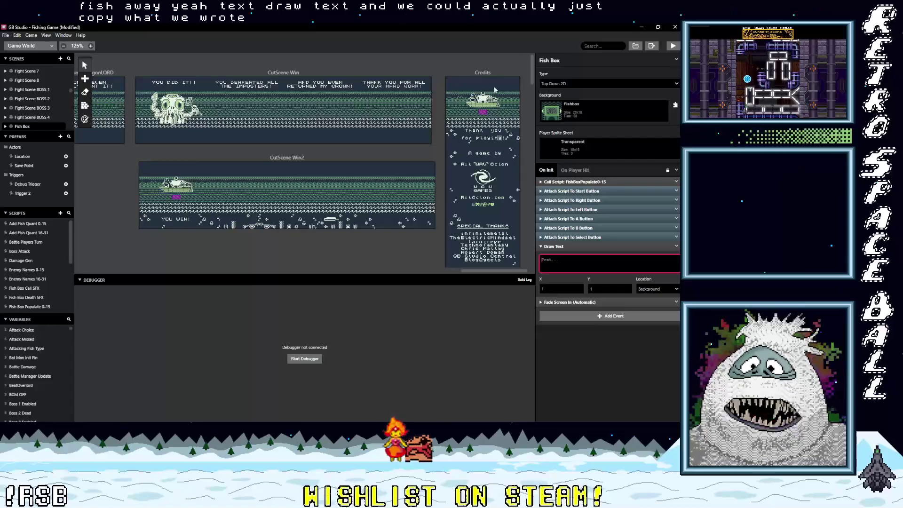
click(504, 103)
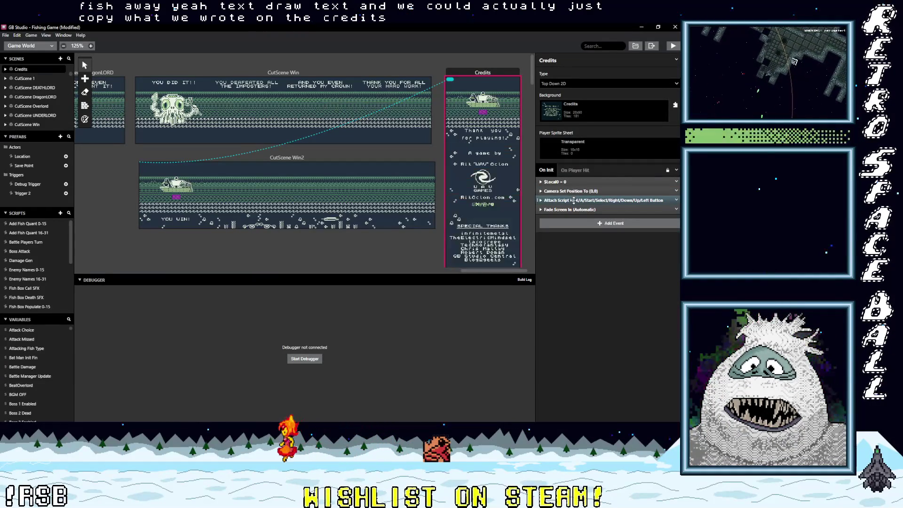
scroll(597, 297, down, 5)
scroll(598, 287, down, 3)
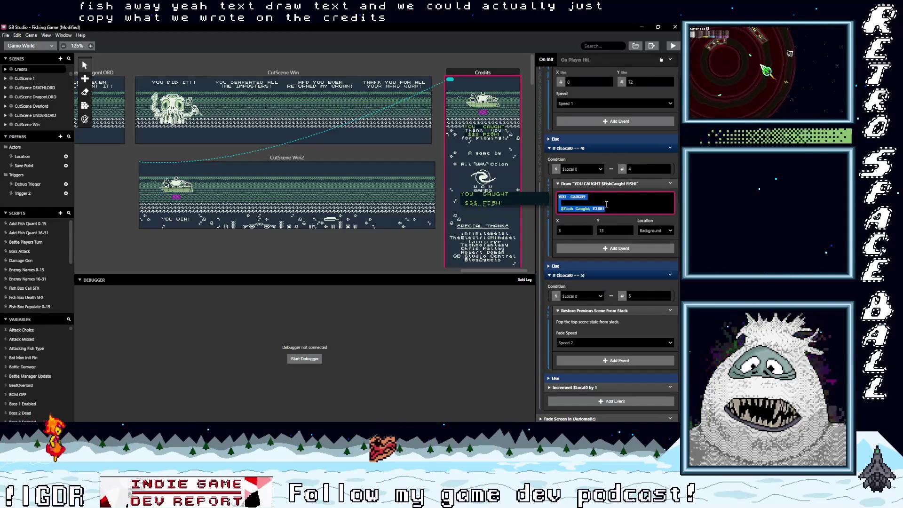
mouse_move(507, 273)
mouse_down()
mouse_move(161, 279)
mouse_move(196, 278)
mouse_up()
click(390, 124)
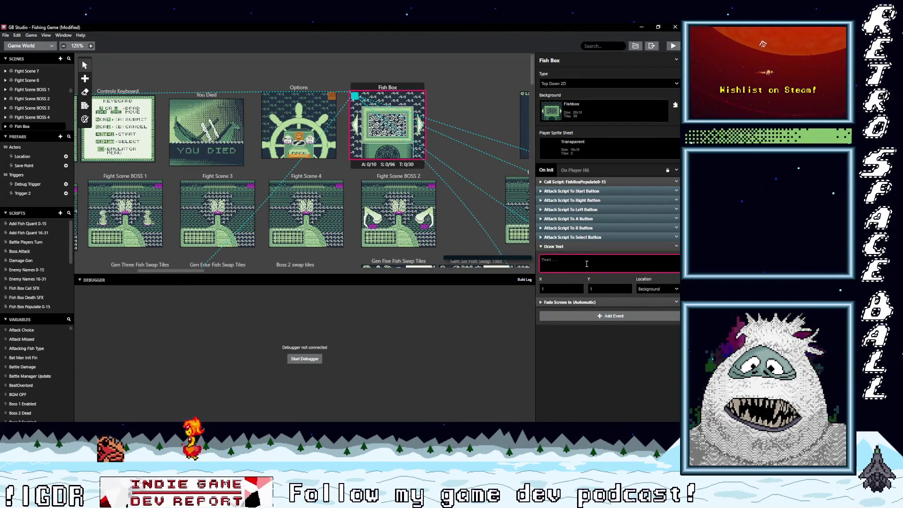
Paste the caught-fish text into Draw Text, remove the blank line and set X to 4
key(ctrl+v)
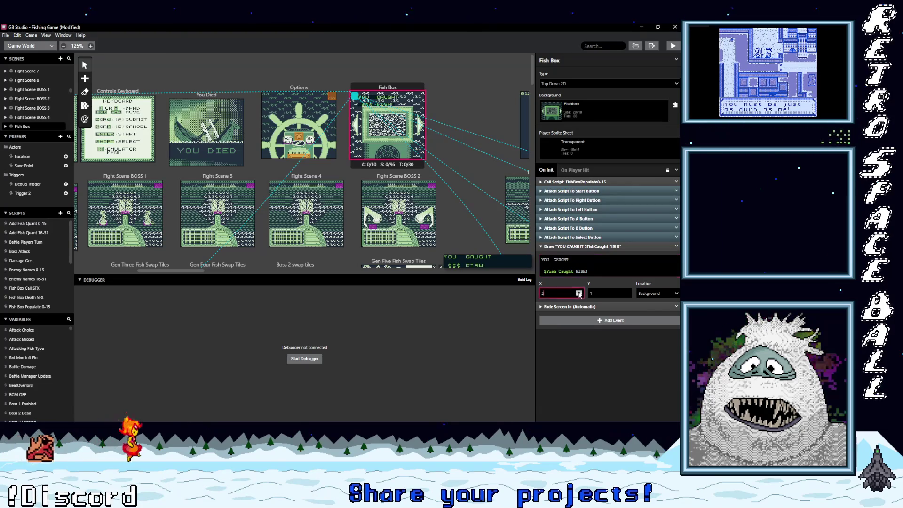
click(579, 292)
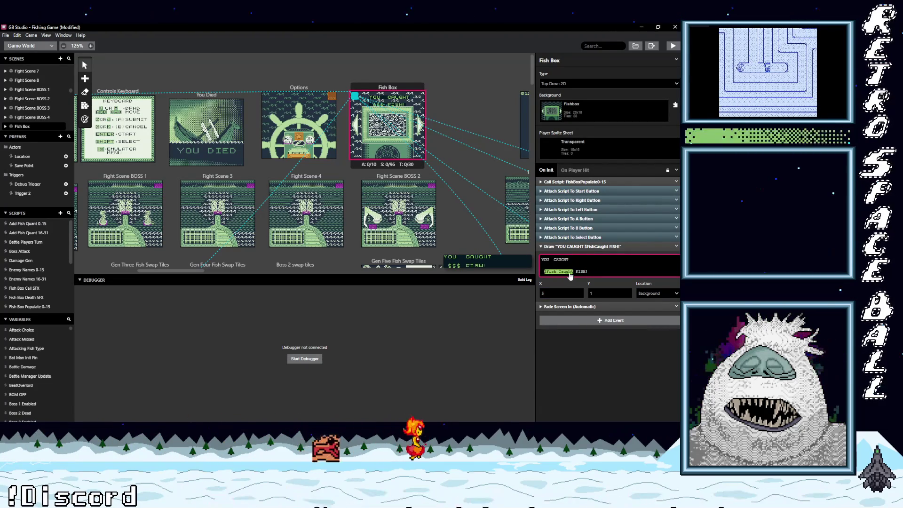
key(BackSpace)
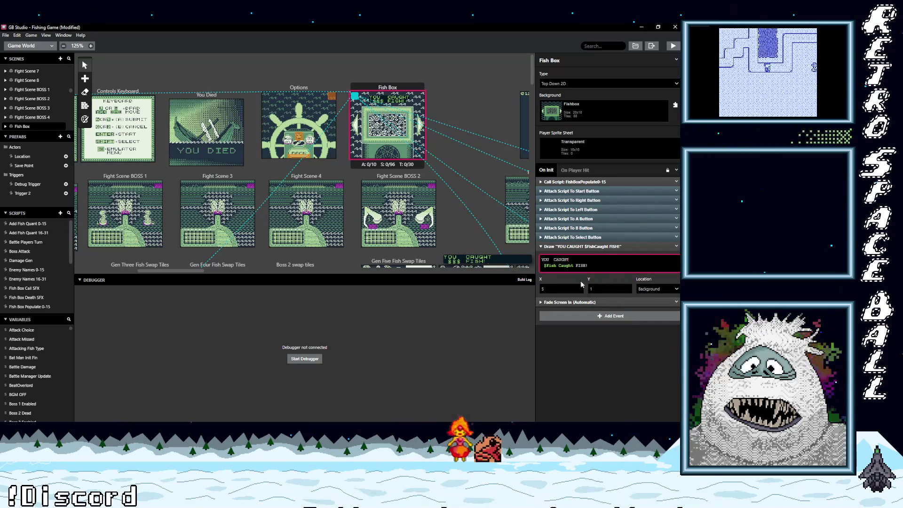
click(579, 291)
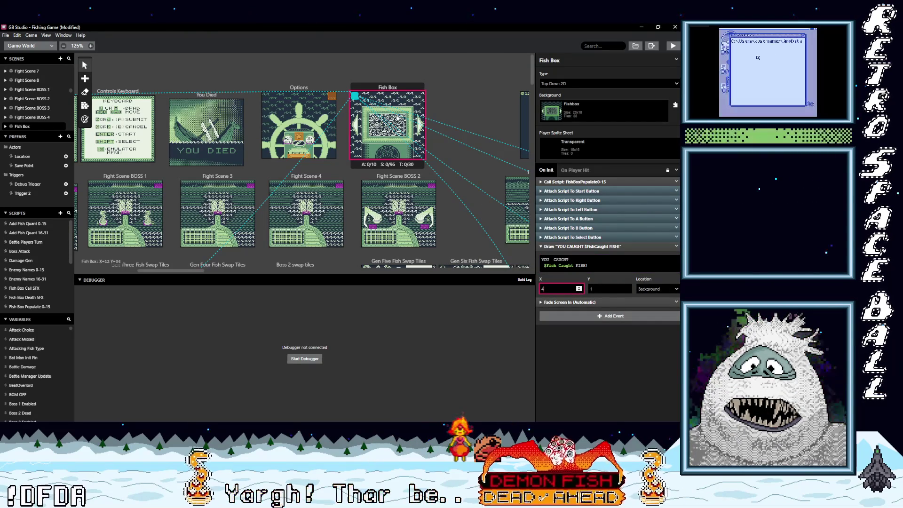
Reopen the Draw Text event and delete the trailing '!' after FISH
click(593, 246)
click(590, 246)
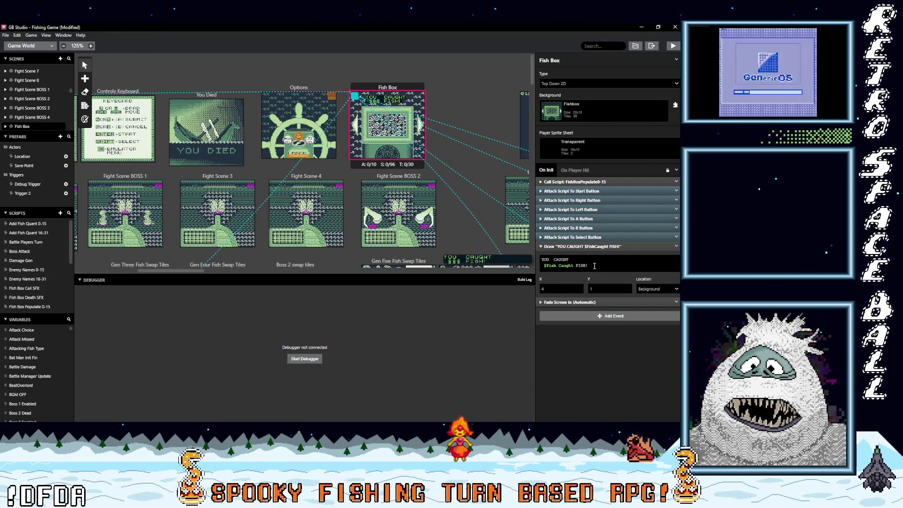
click(594, 265)
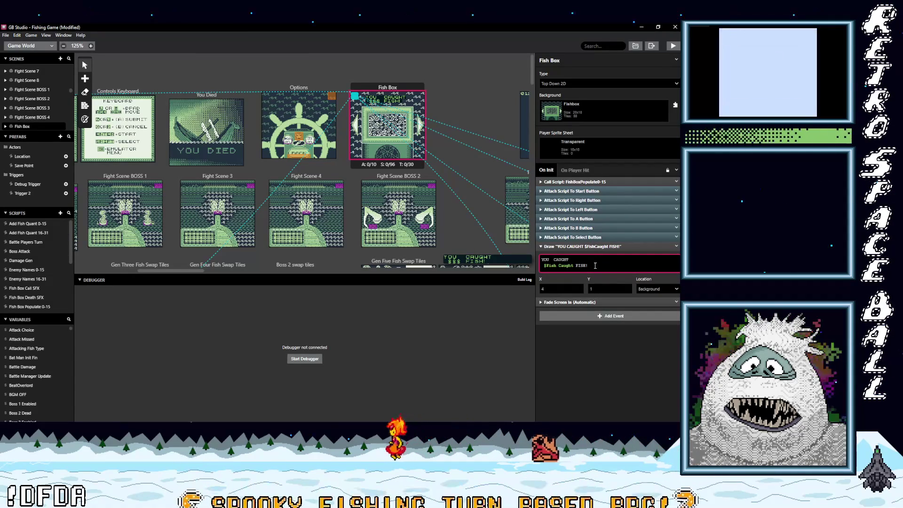
key(BackSpace)
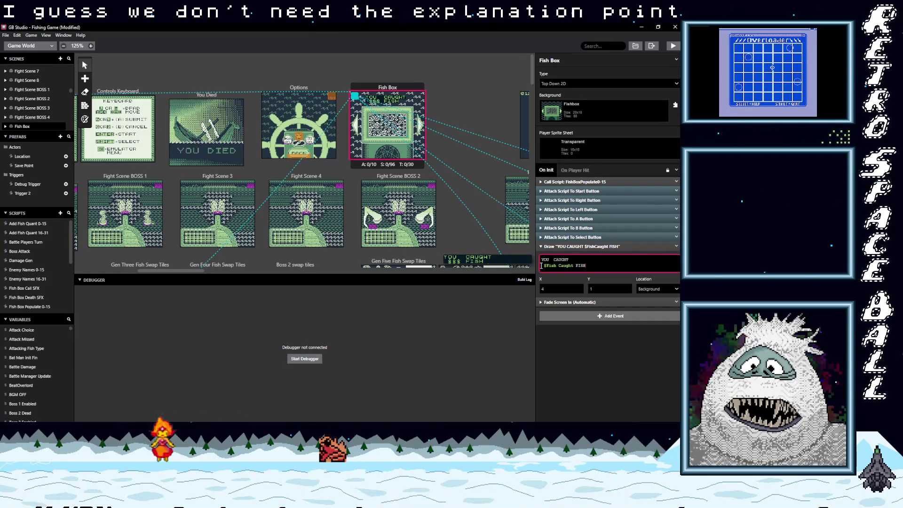
Delete the word YOU and the empty first line from the Draw Text
drag(541, 266, 551, 269)
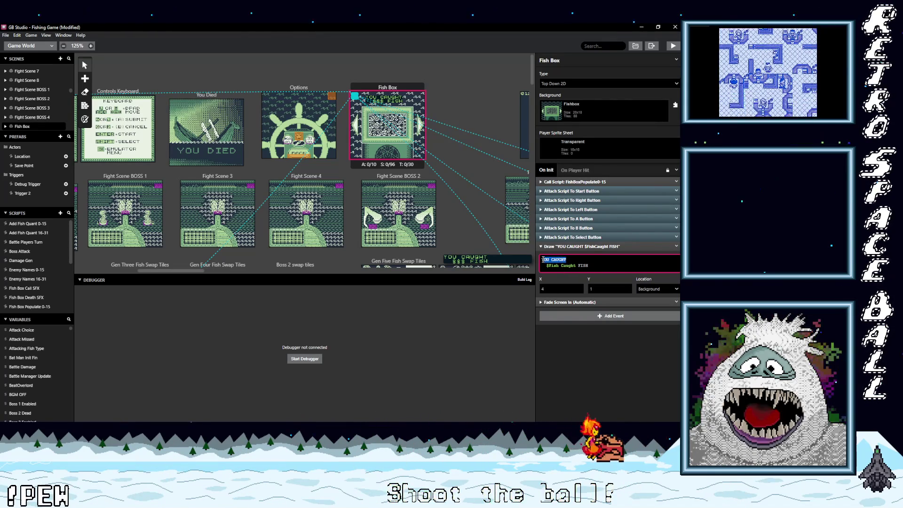
triple_click(557, 260)
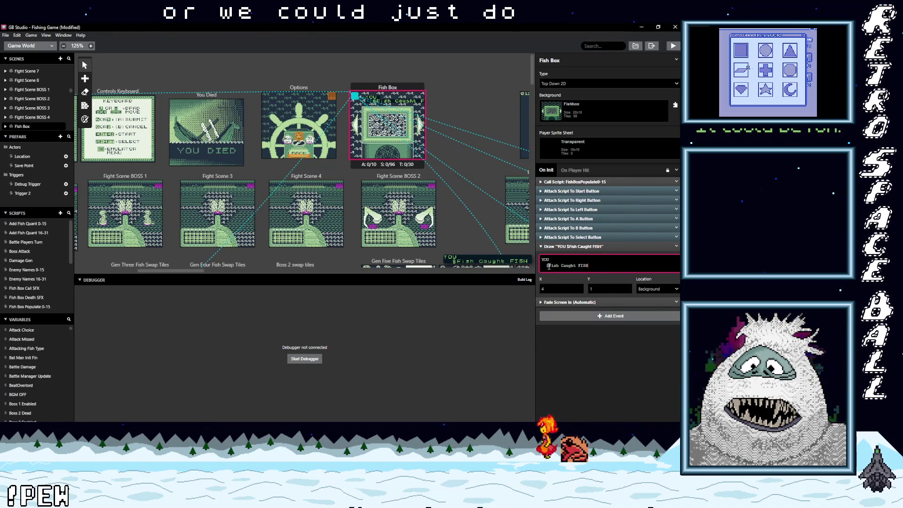
text(CAUGHT)
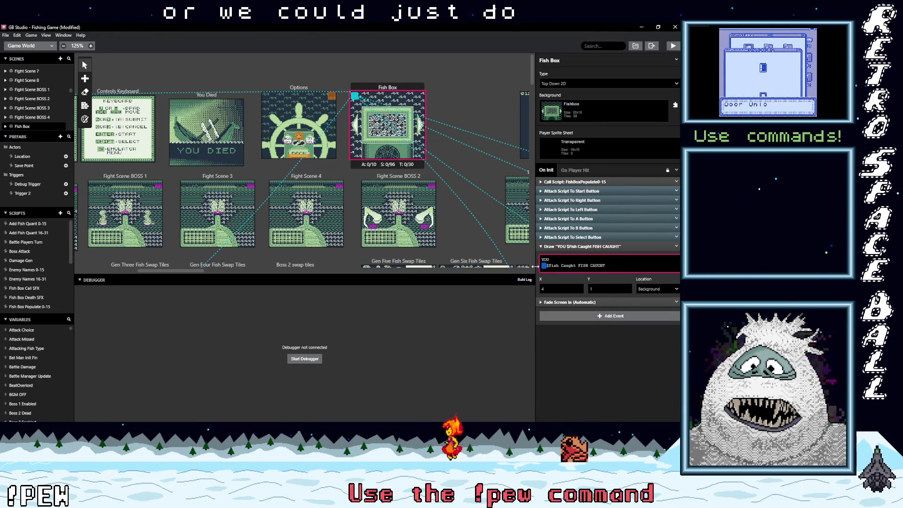
double_click(550, 260)
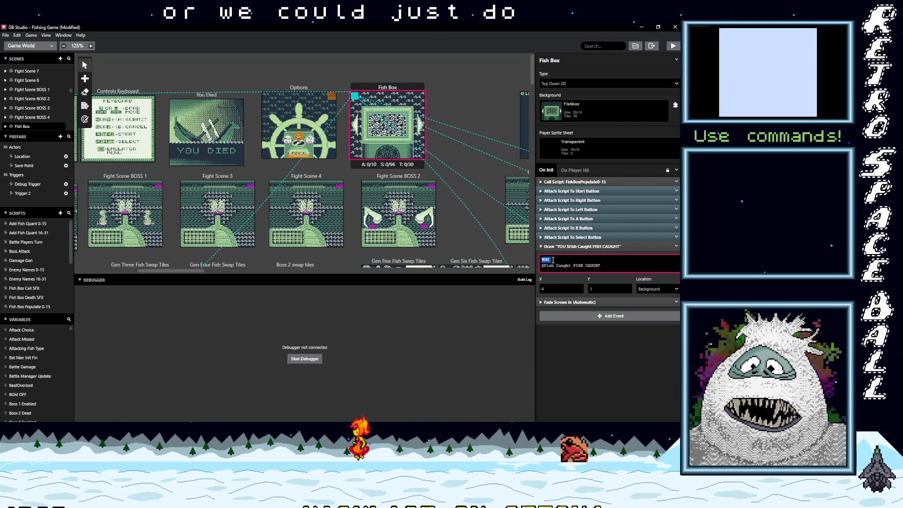
key(BackSpace)
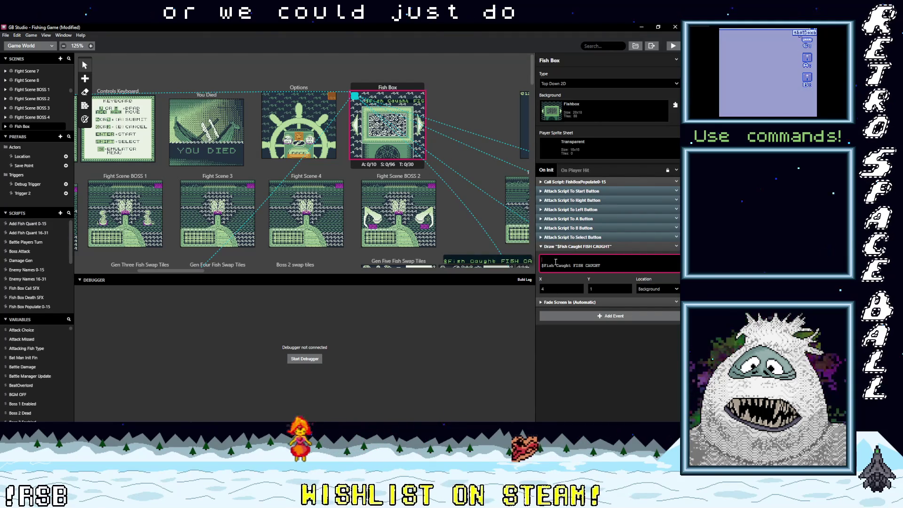
key(BackSpace)
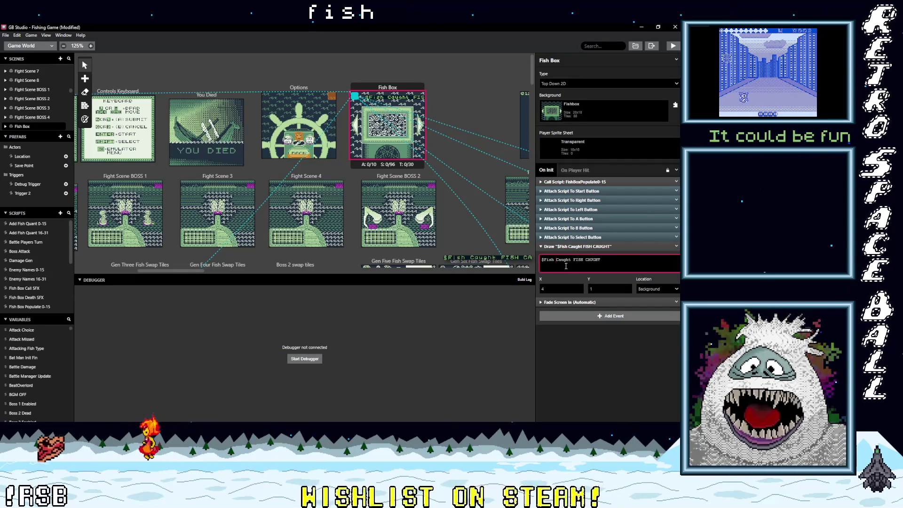
Retype the variable reference as $fish, dismissing the variable suggestions
click(549, 261)
key(Delete)
key(Left)
double_click(552, 259)
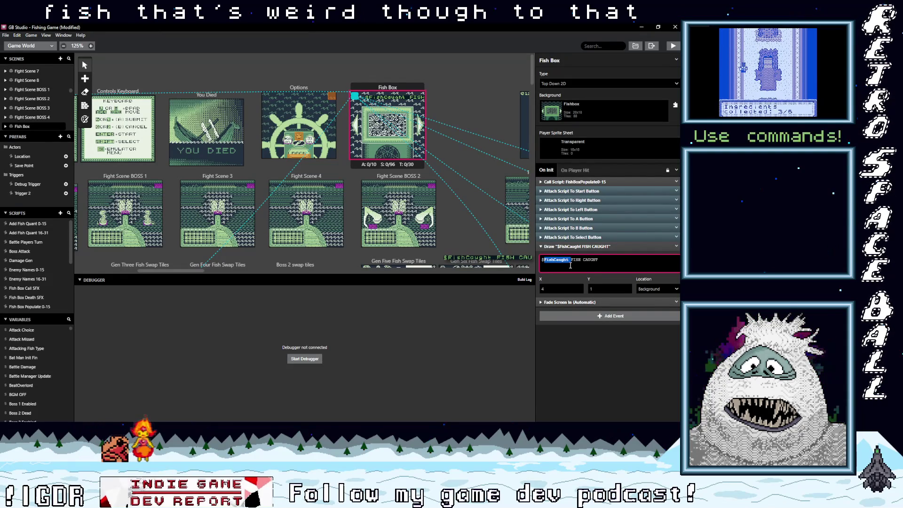
text(fish)
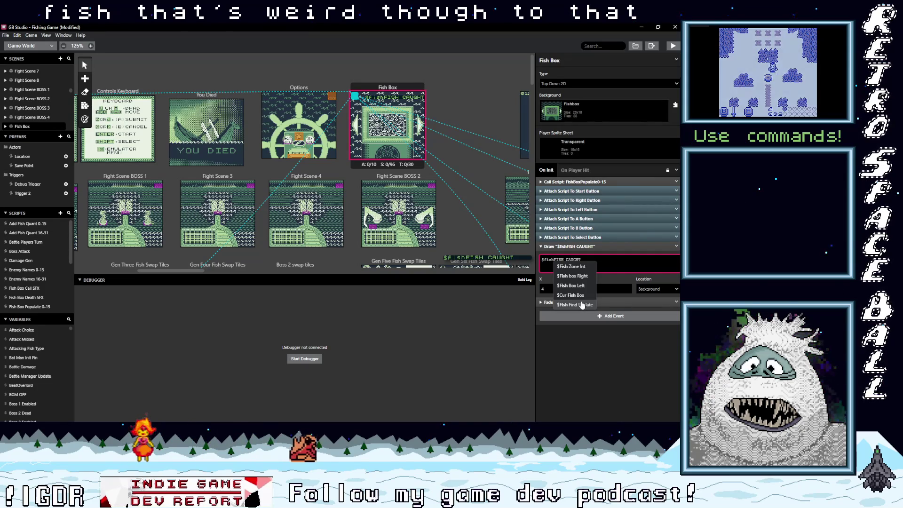
text(c)
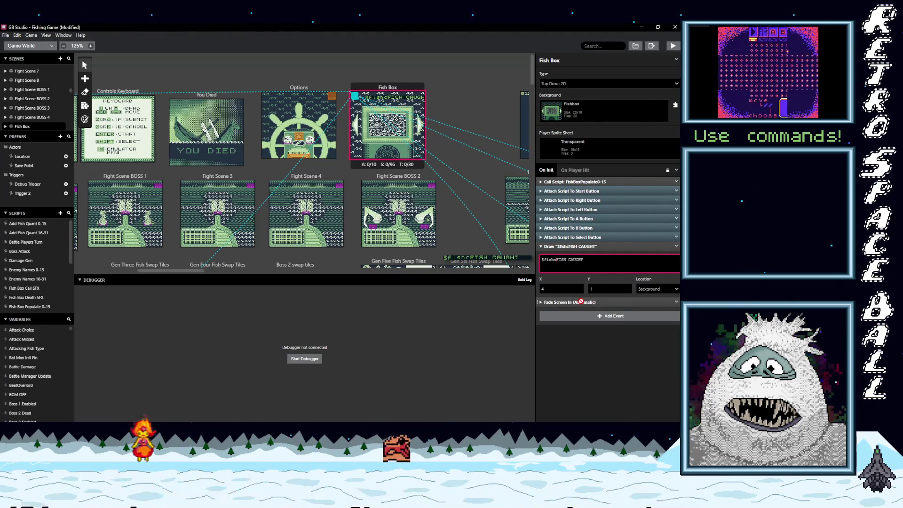
key(BackSpace)
key(BackSpace)
key(BackSpace)
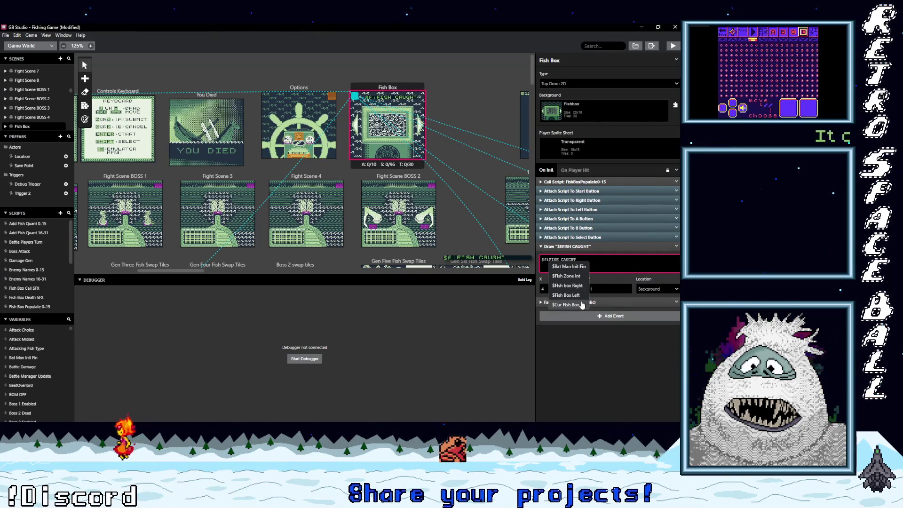
key(BackSpace)
key(Escape)
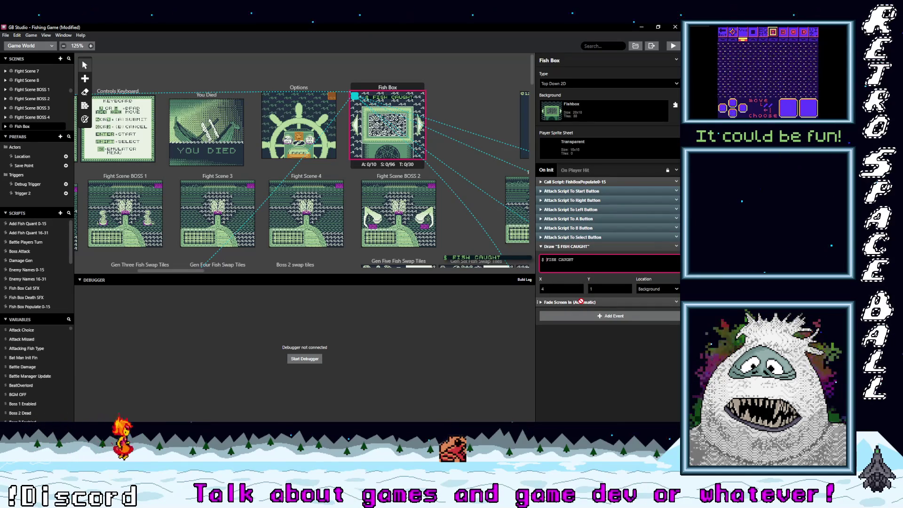
Try and erase further variable names, leaving the text as just 'FISH CAUGHT'
text(c)
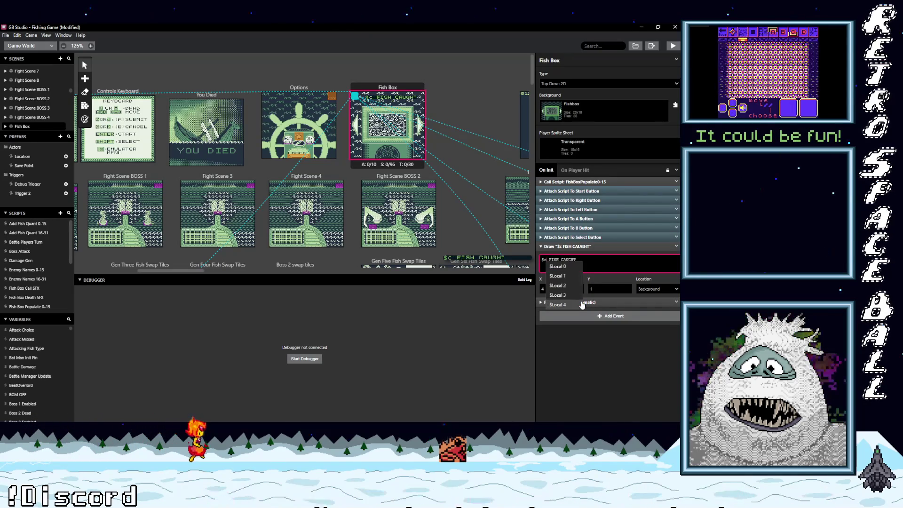
text(u)
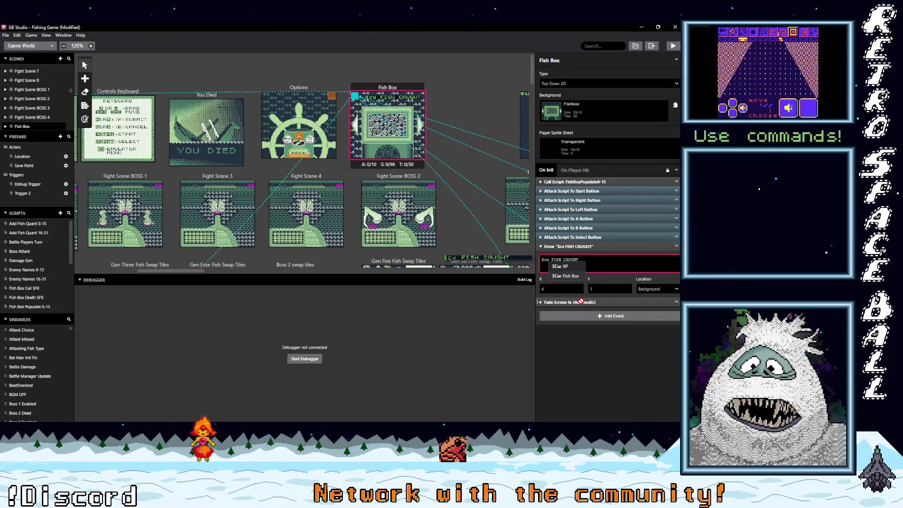
key(BackSpace)
key(BackSpace)
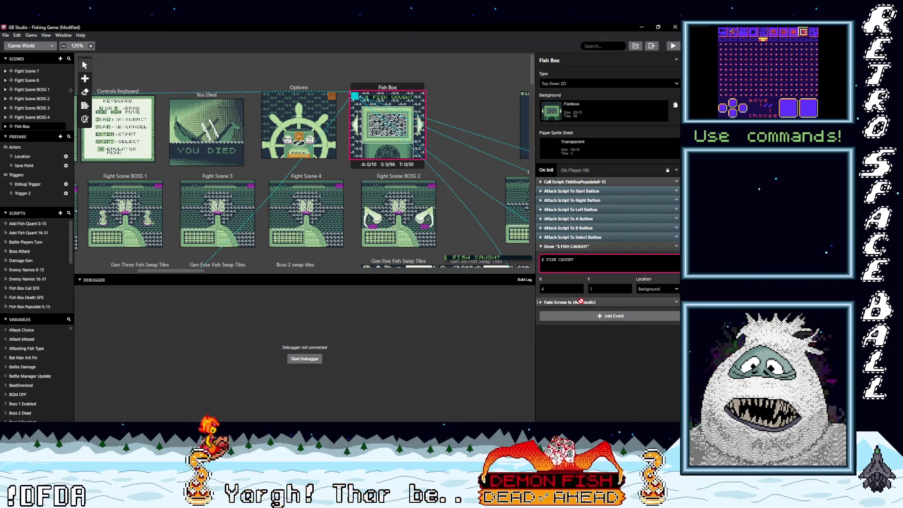
text(fish c)
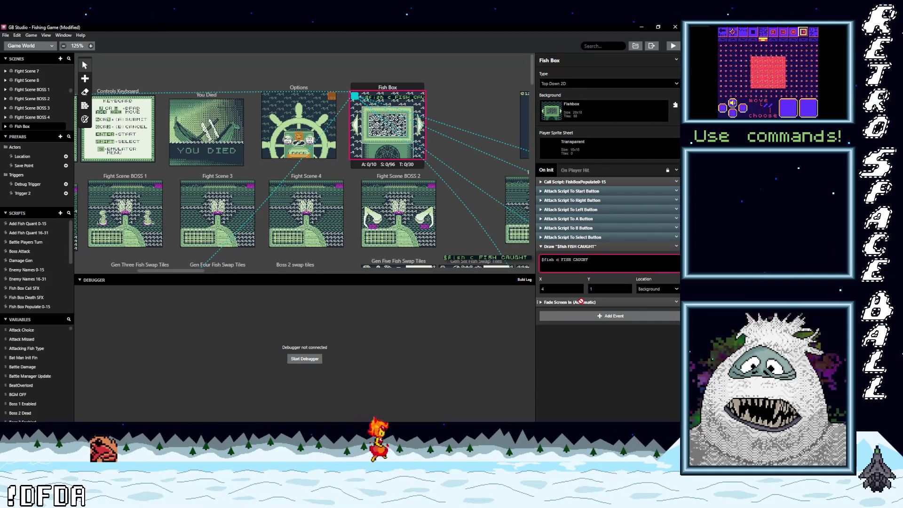
key(BackSpace)
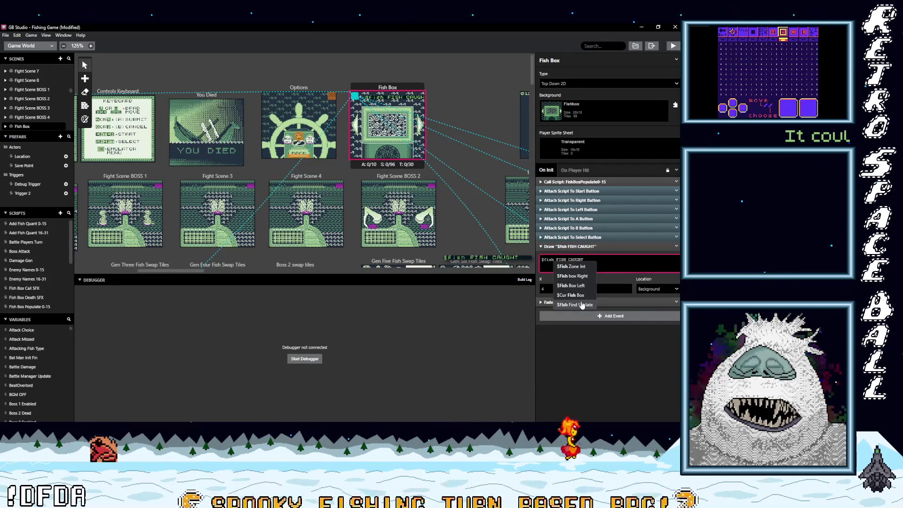
text(cu)
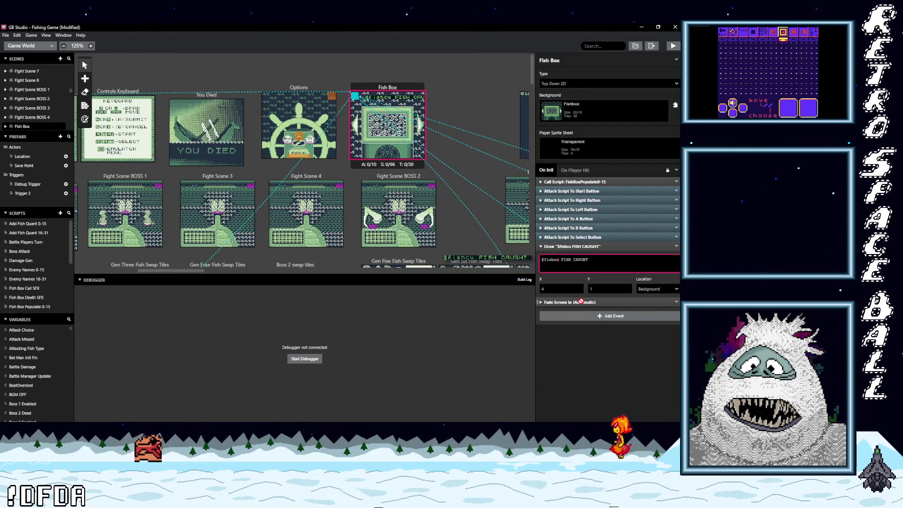
key(BackSpace)
text(a)
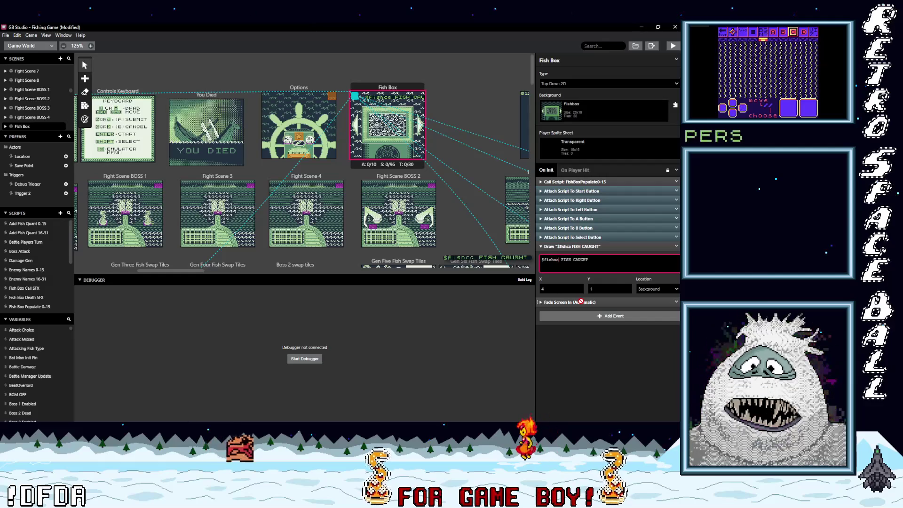
text(u)
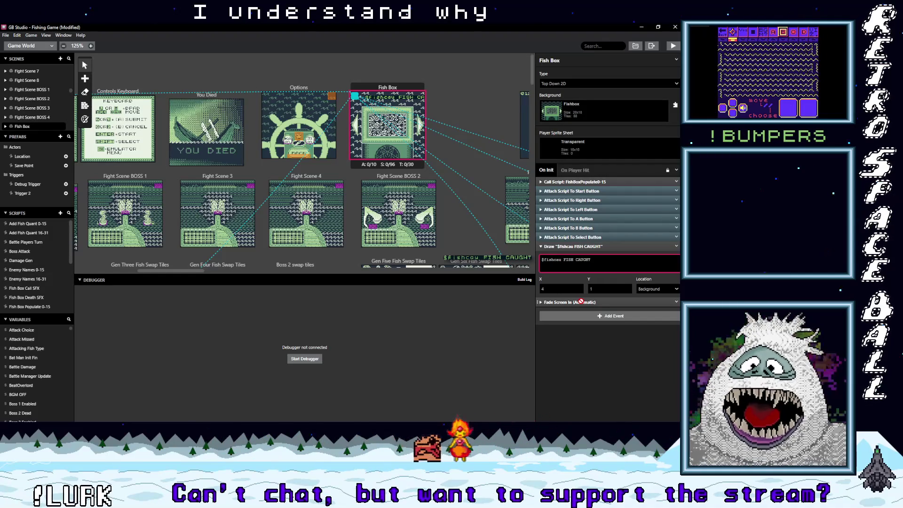
key(BackSpace)
key(BackSpace)
key(BackSpace)
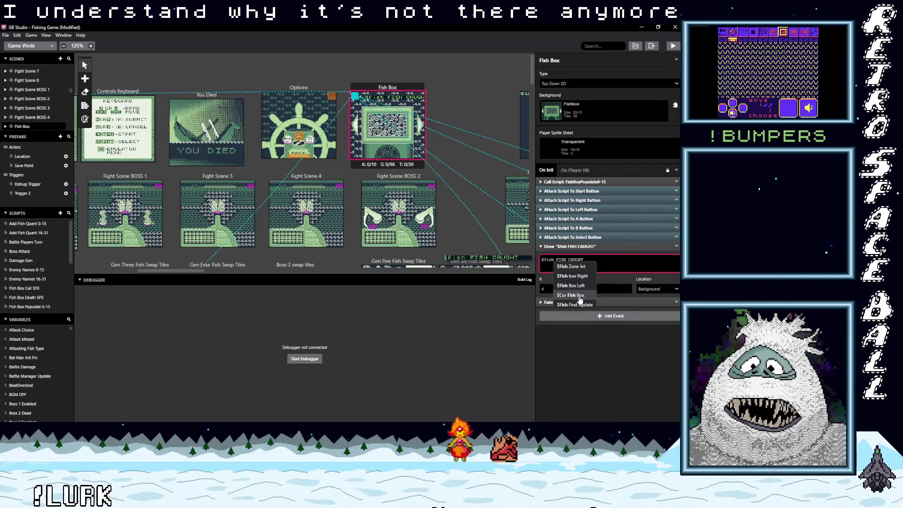
click(551, 260)
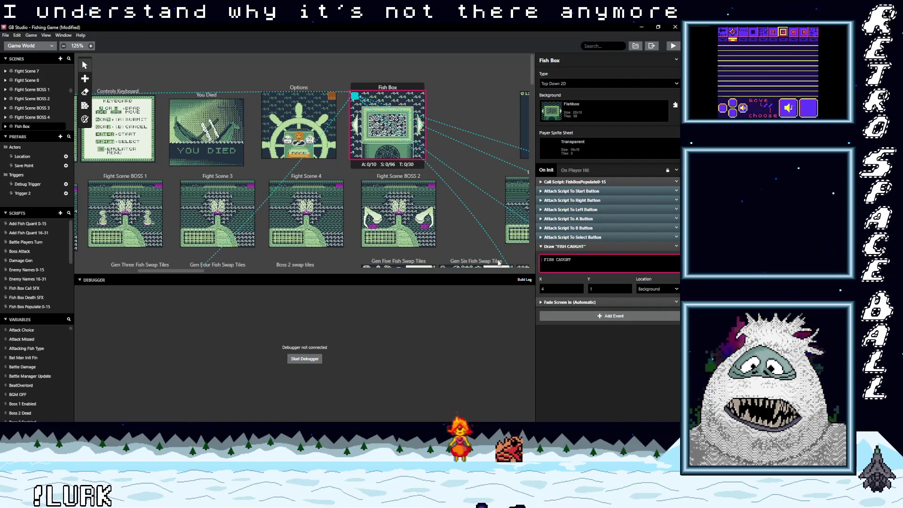
Scroll the world over to the Credits scene and show its On Init script
drag(163, 271, 520, 274)
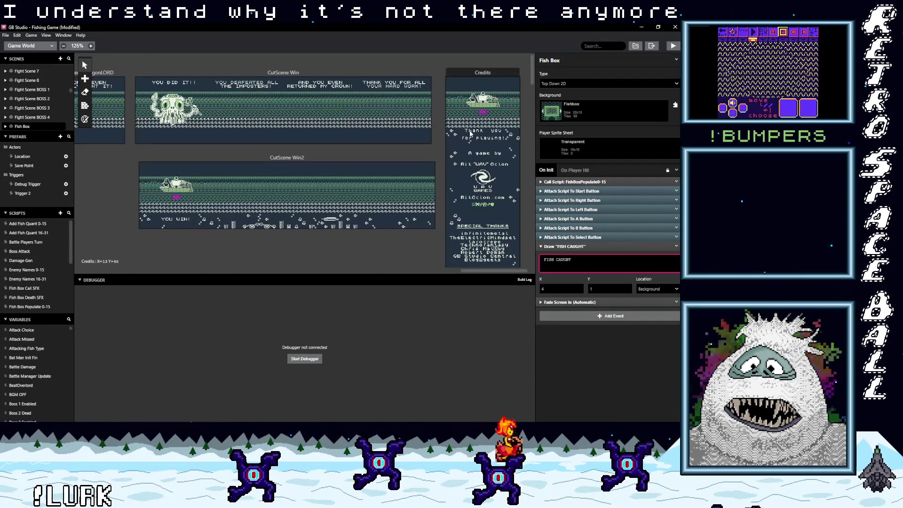
click(484, 141)
scroll(607, 197, down, 5)
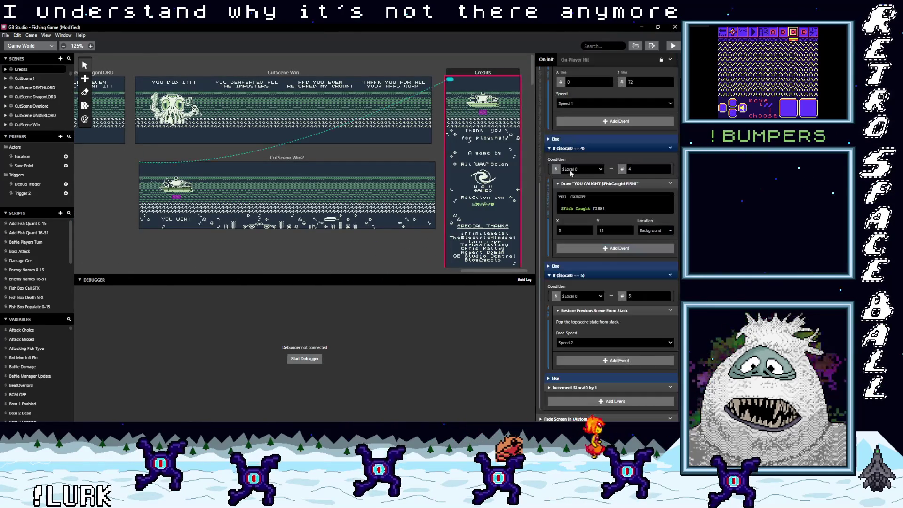
Check which variable the $Fish Caught token uses, searching 'fish', without changing it
click(586, 213)
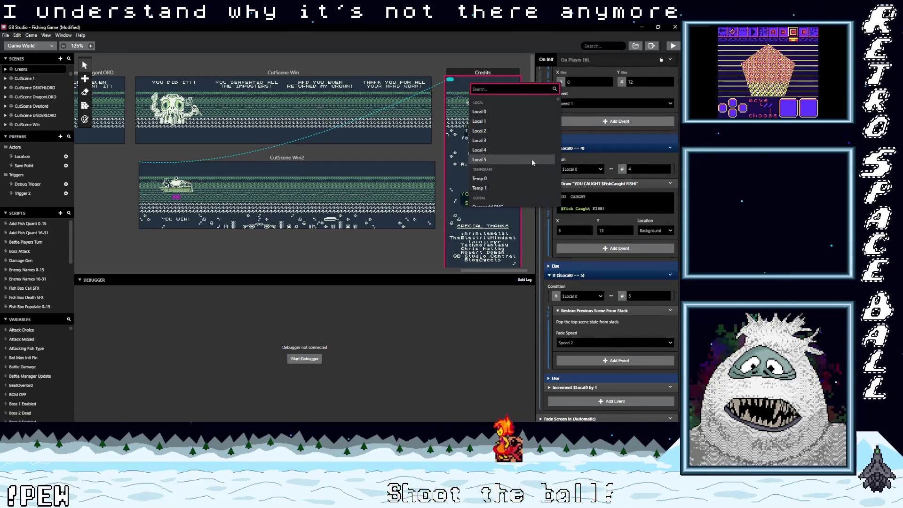
scroll(526, 185, down, 5)
scroll(526, 185, down, 5)
text(fish)
click(591, 209)
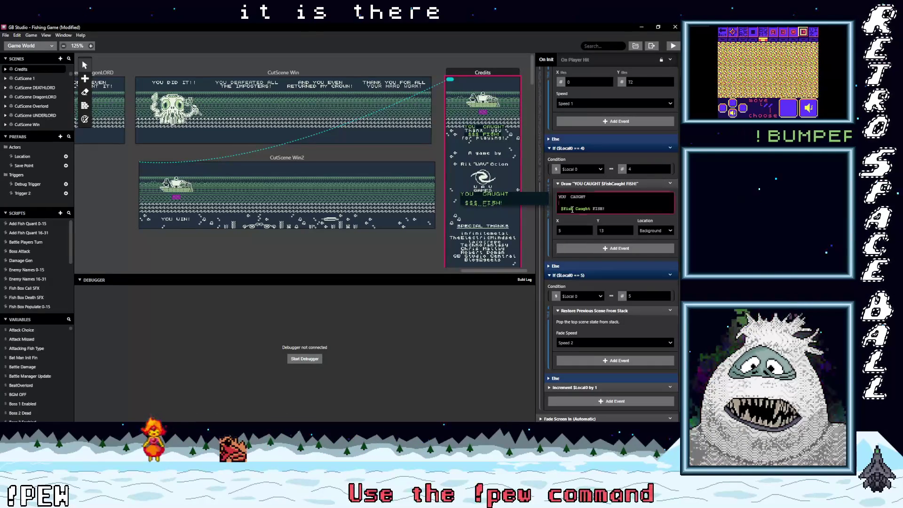
click(568, 209)
click(592, 208)
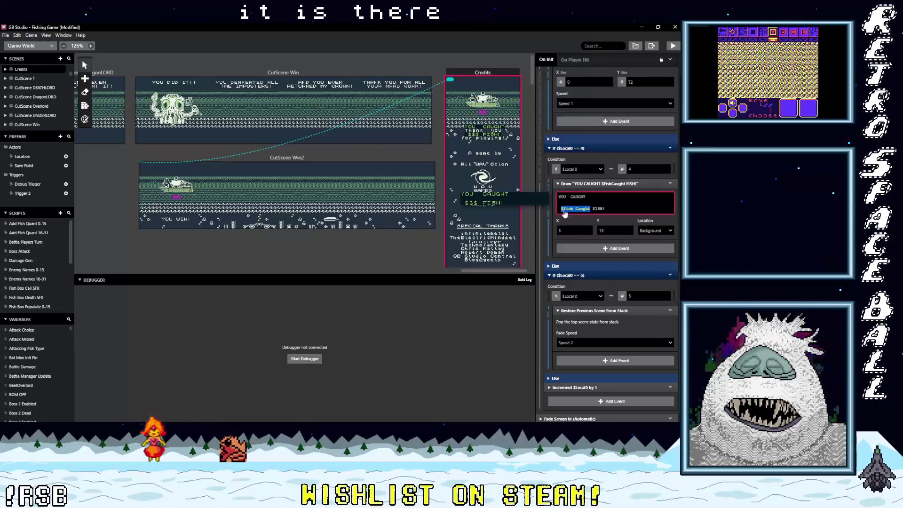
drag(506, 272, 165, 280)
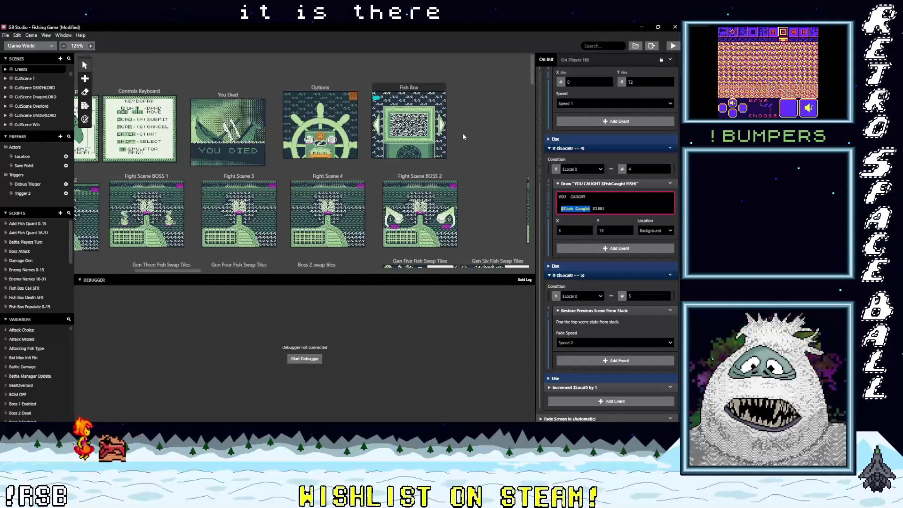
In the Fish Box scene, paste the $Fish Caught variable before FISH CAUGHT
click(409, 89)
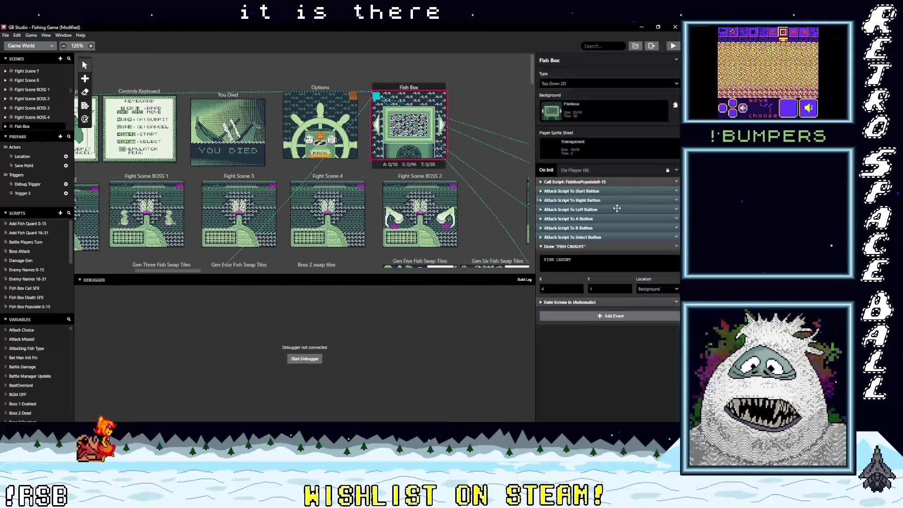
click(551, 265)
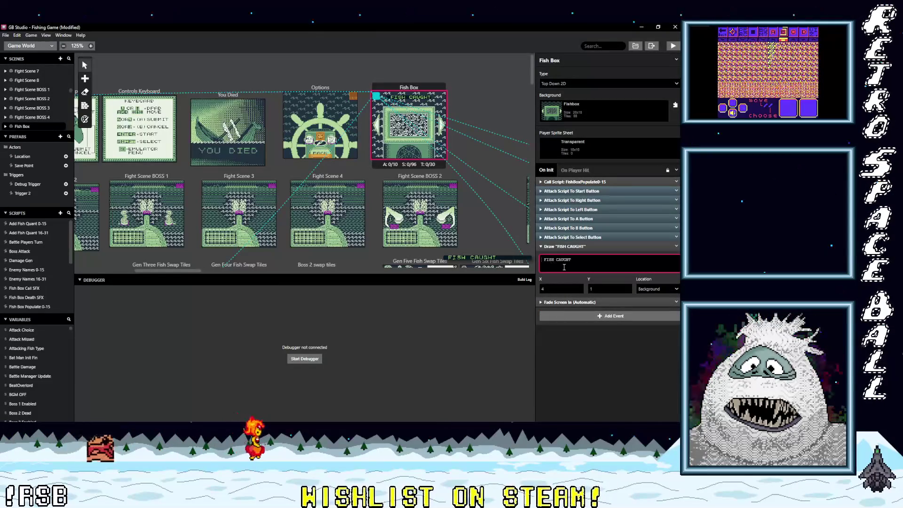
key(ctrl+v)
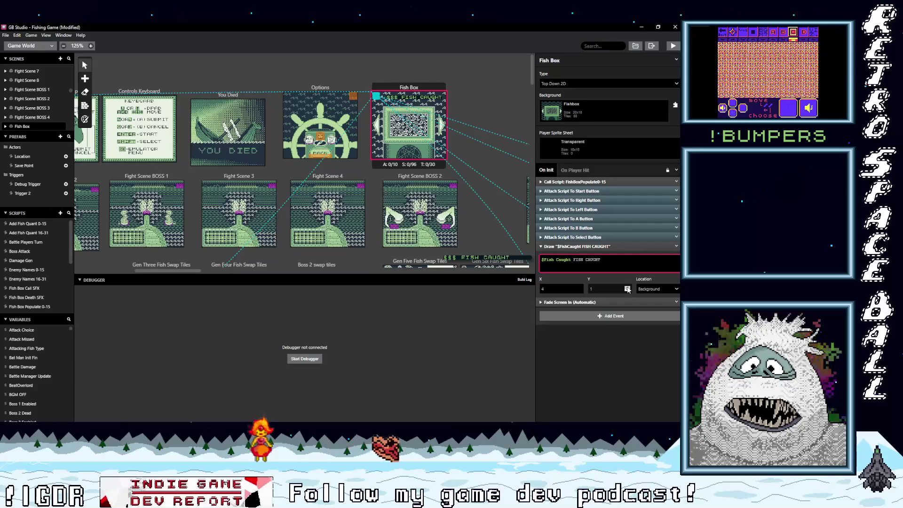
Move the draw text down two rows to X 2, Y 3
click(627, 287)
click(627, 287)
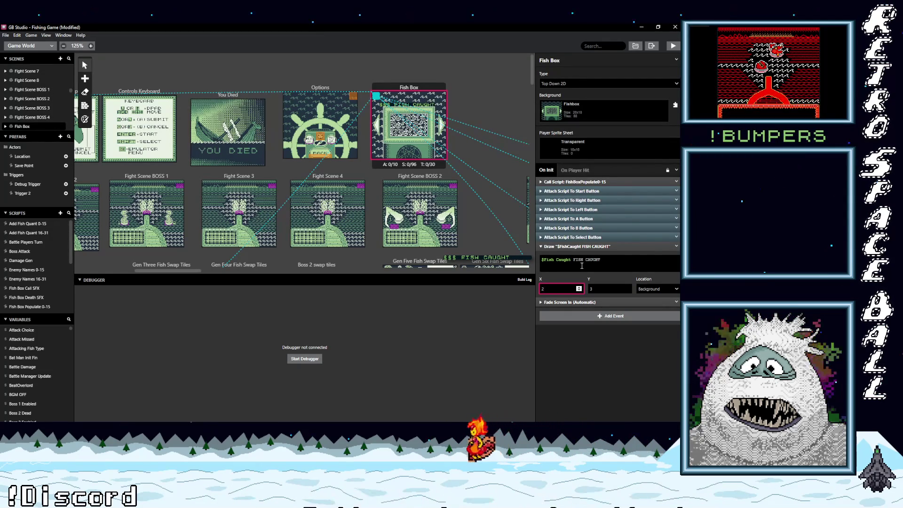
click(573, 261)
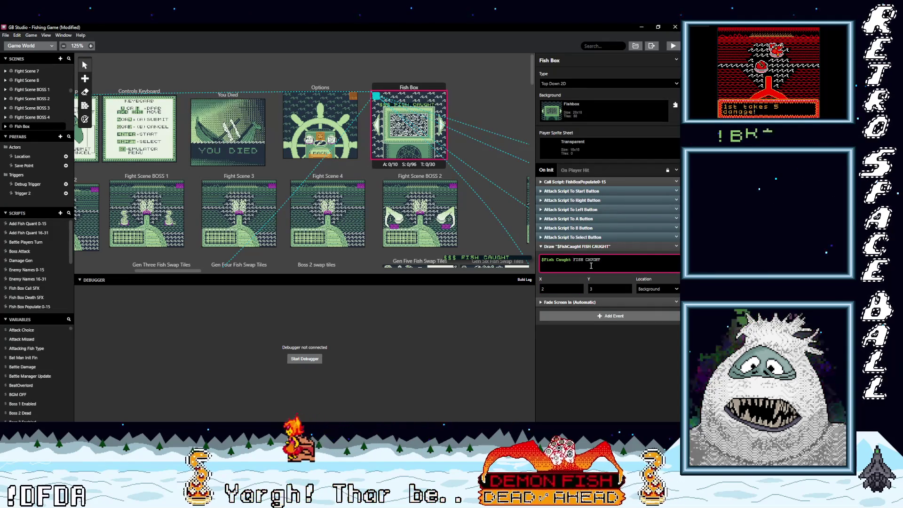
Retype the Fish Box Draw Text lines until they read '$FishCaught Caught'
key(Return)
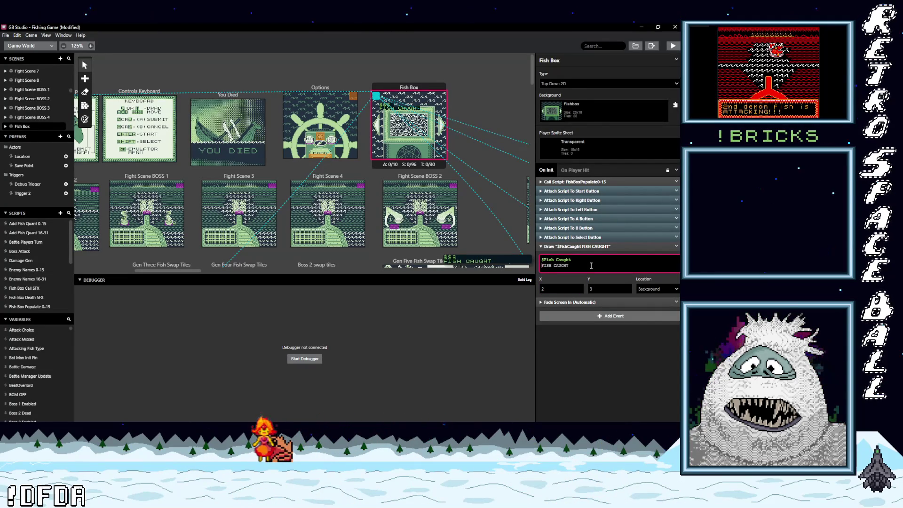
text(Totl)
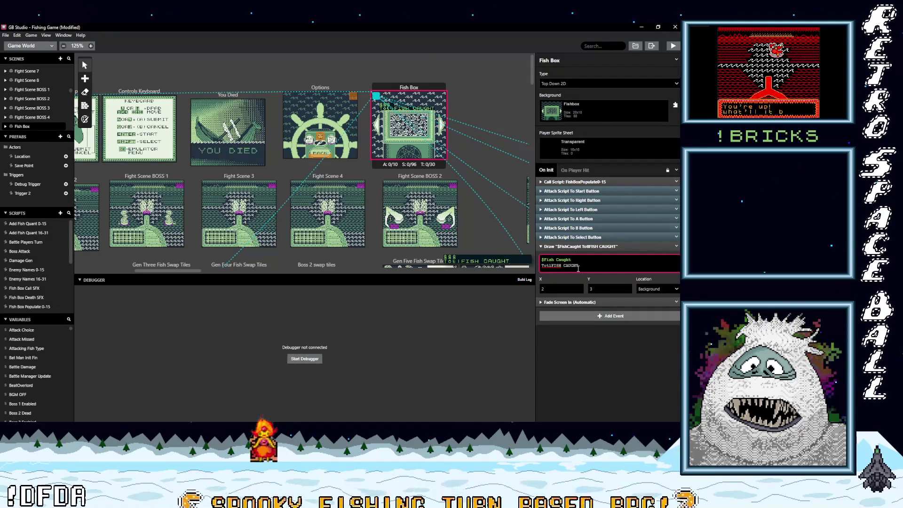
text(al)
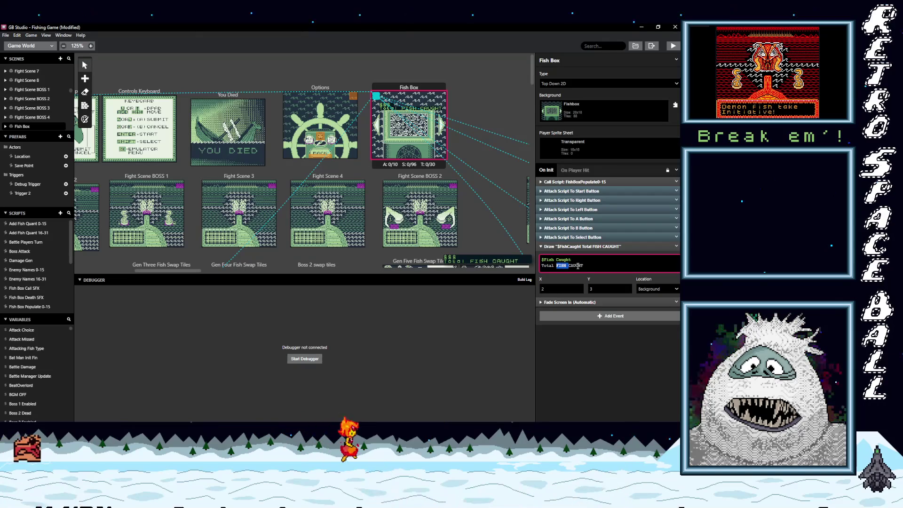
drag(556, 266, 589, 266)
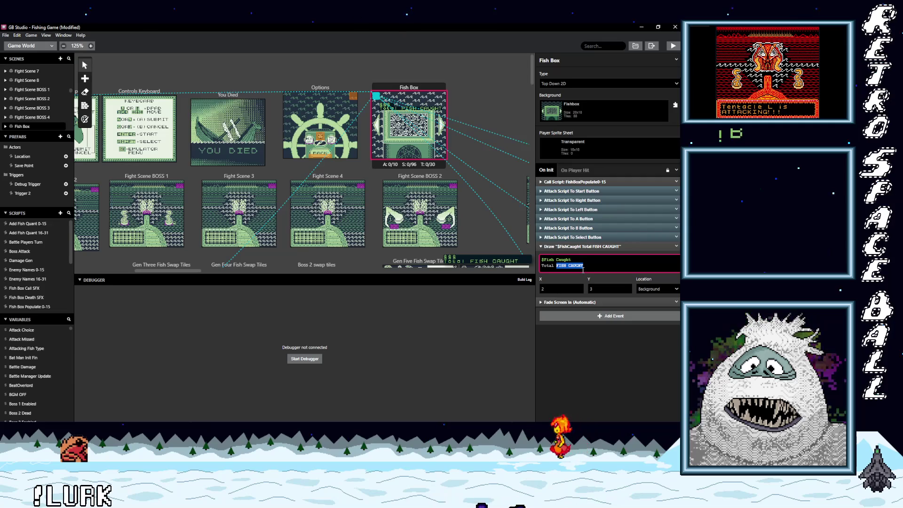
text(fish cuaght)
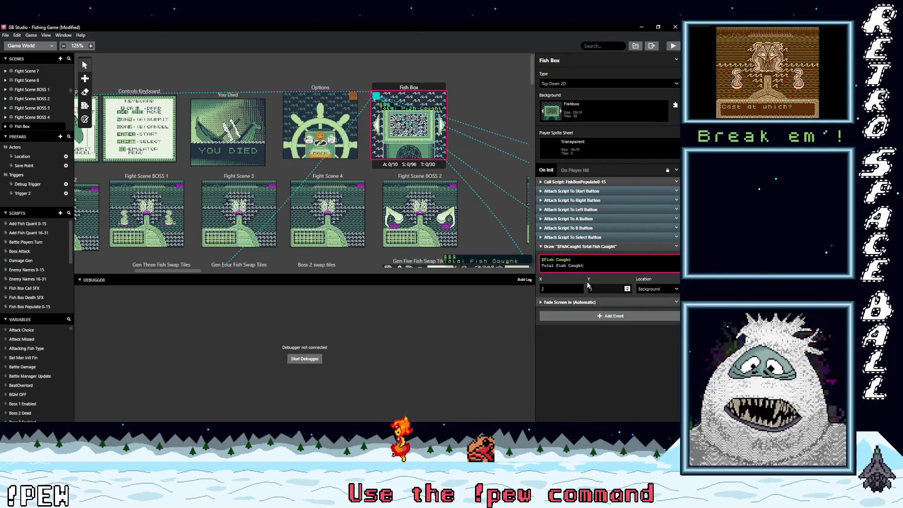
drag(571, 259, 543, 260)
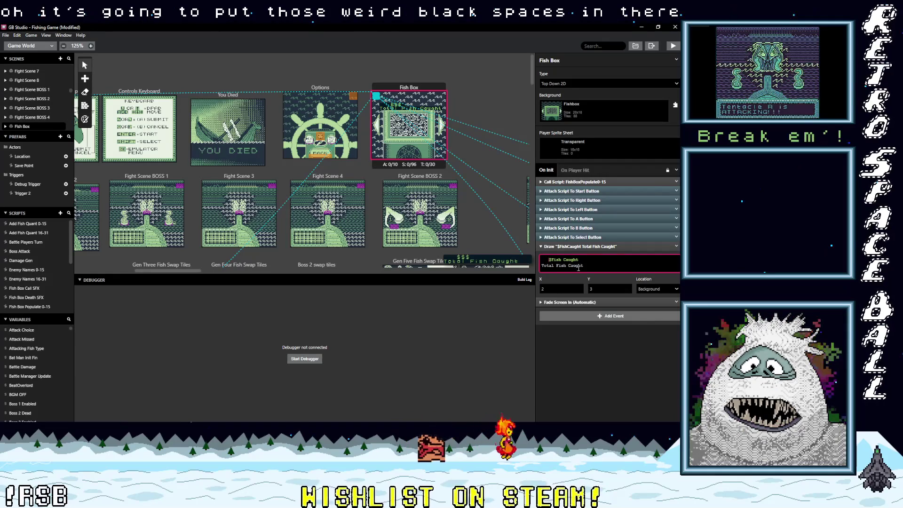
drag(549, 259, 542, 260)
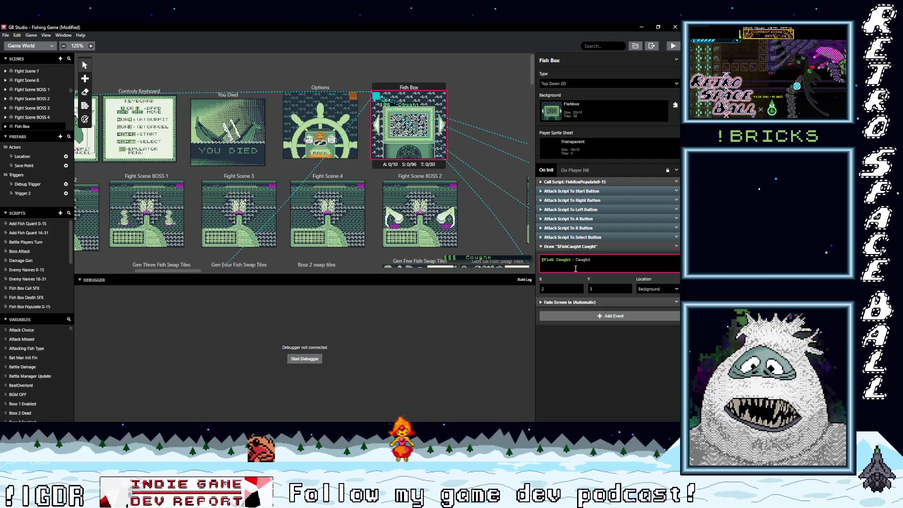
Remove the extra space before Caught and shift the text's X from 2 to 5
key(BackSpace)
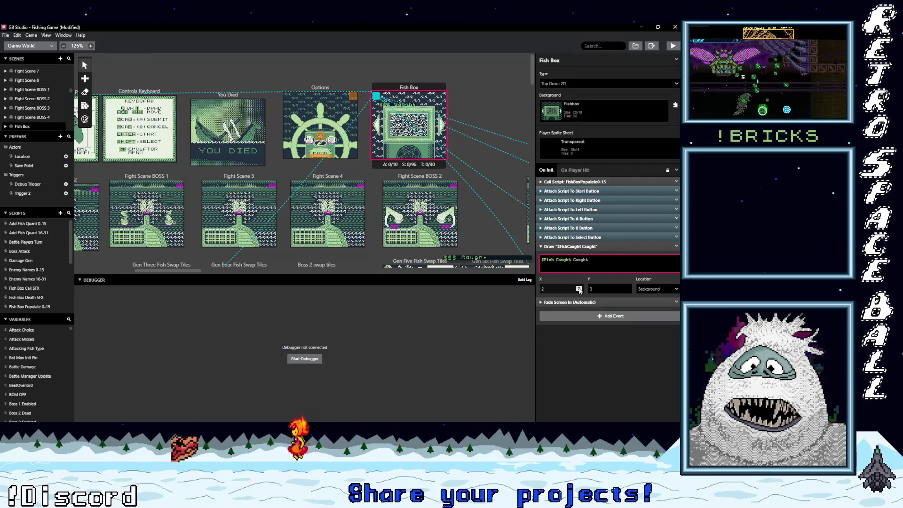
click(579, 287)
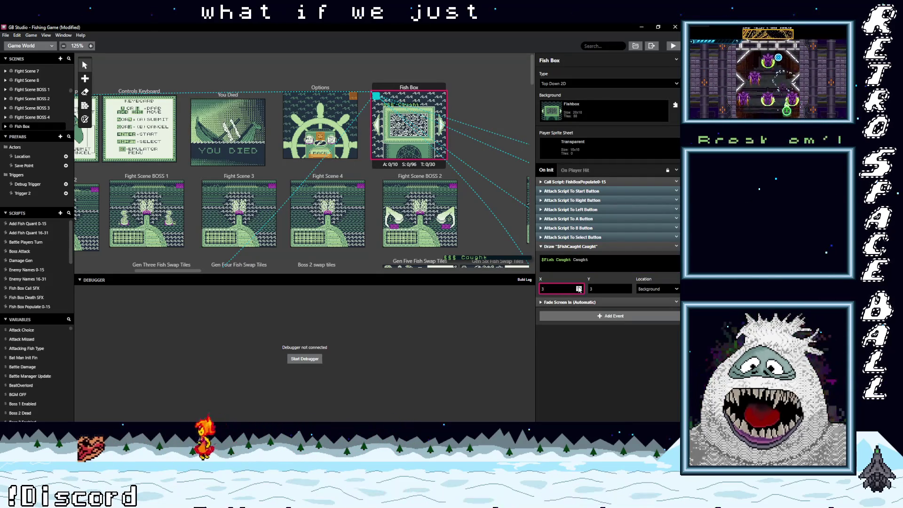
click(578, 288)
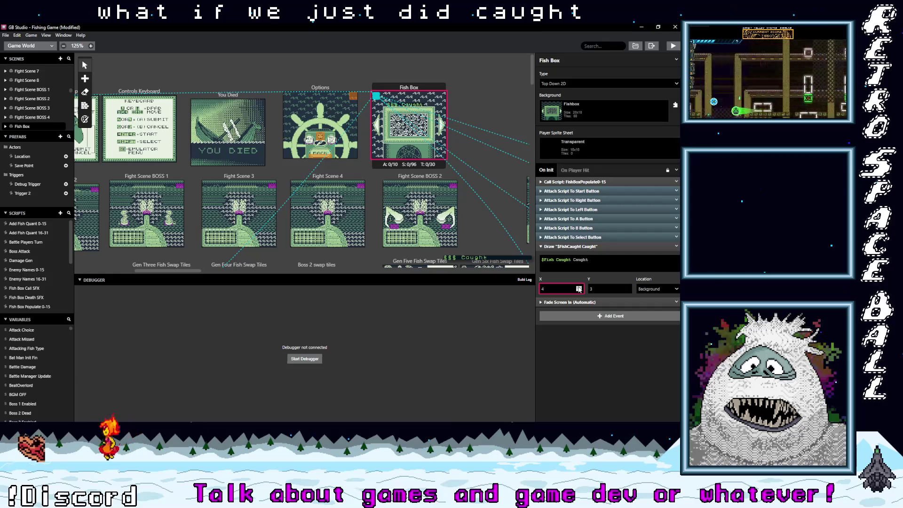
click(578, 288)
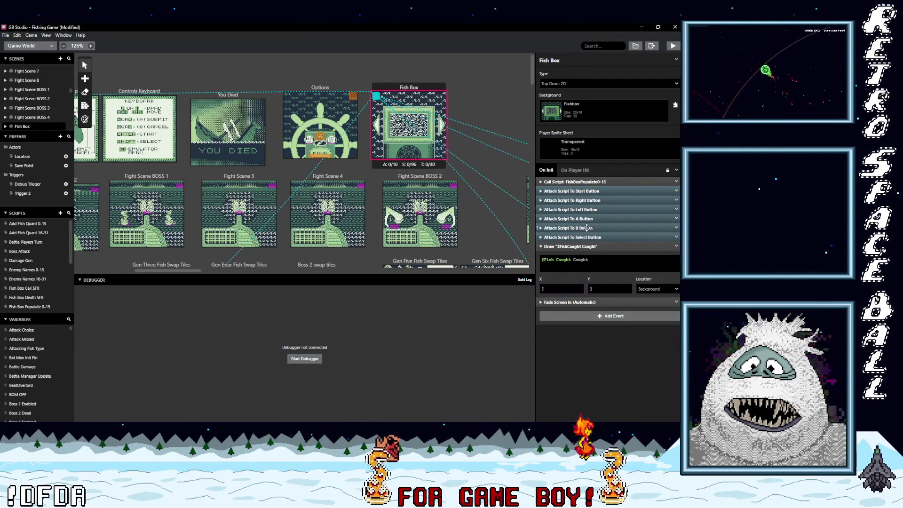
Inspect the B, Start and Select button scripts, including the fish box 15 check
click(586, 228)
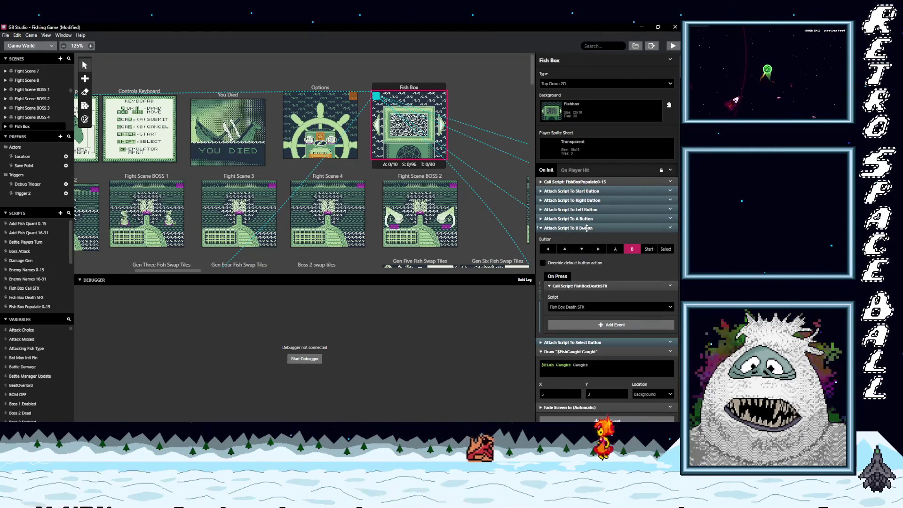
click(586, 228)
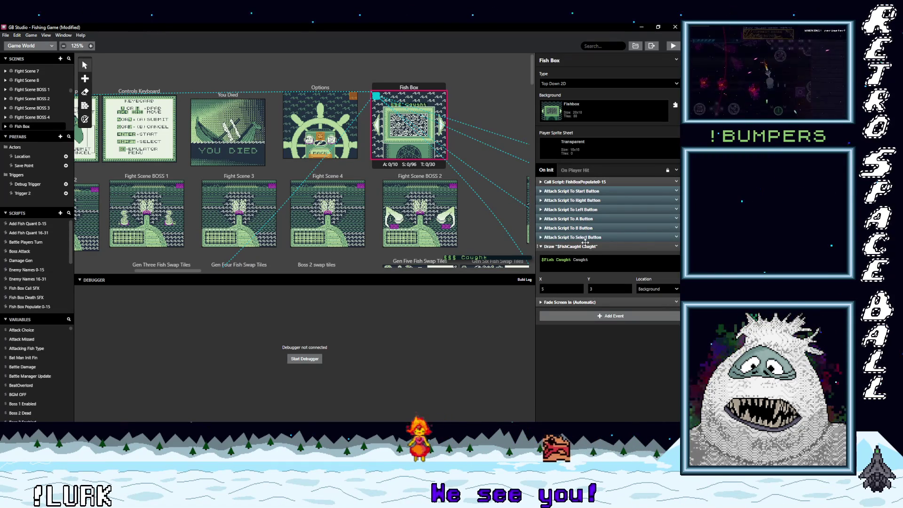
click(588, 190)
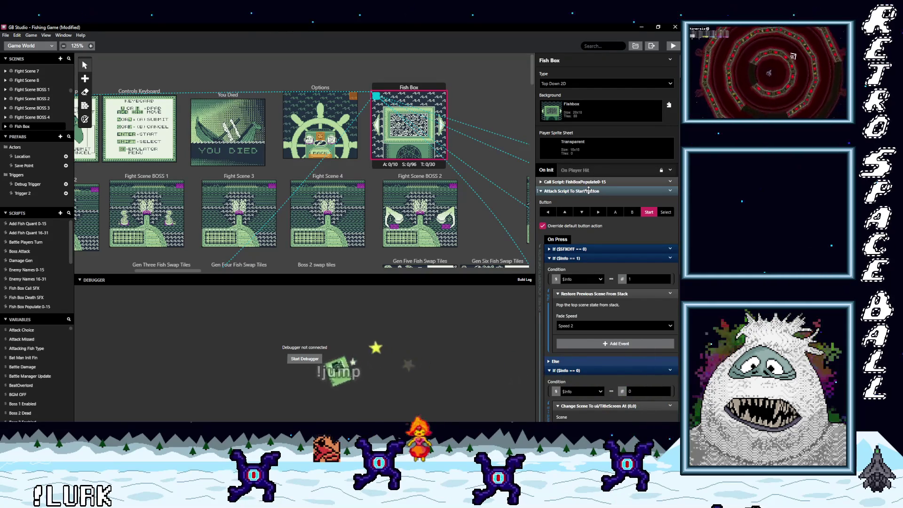
click(588, 190)
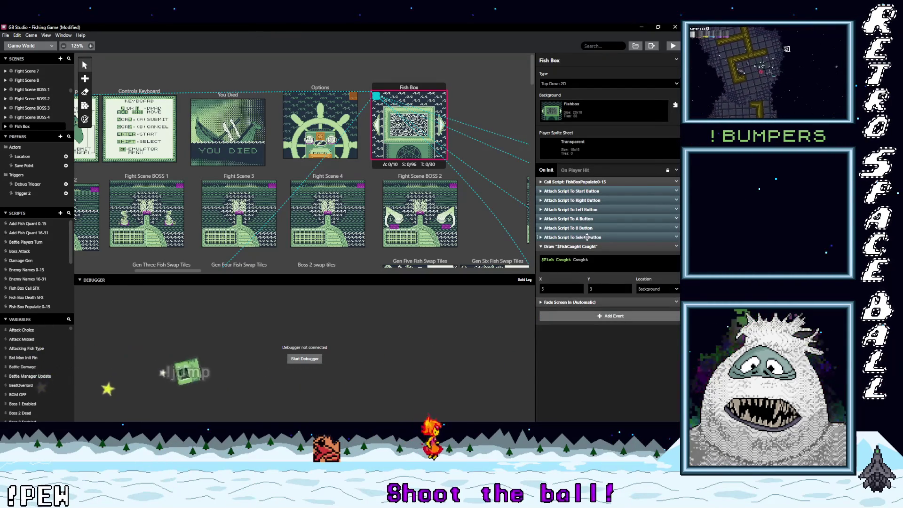
click(587, 237)
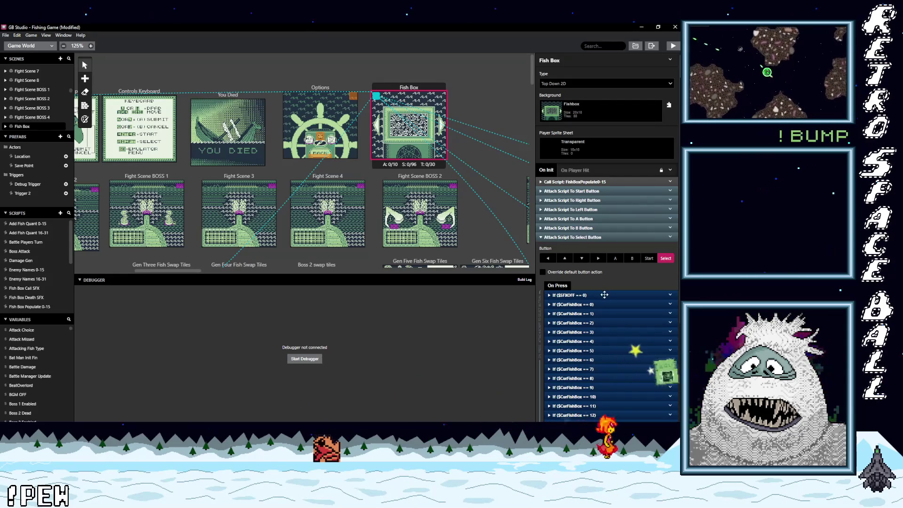
scroll(604, 290, down, 3)
scroll(604, 290, down, 3)
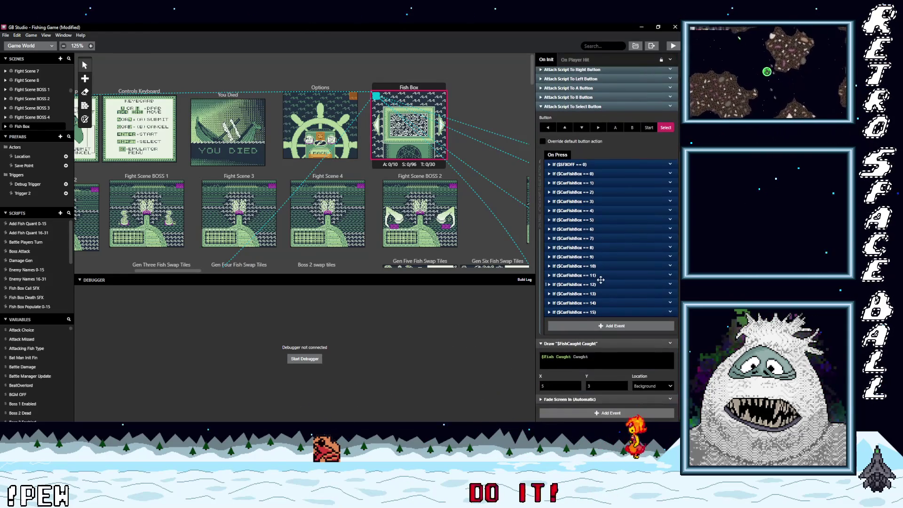
click(581, 312)
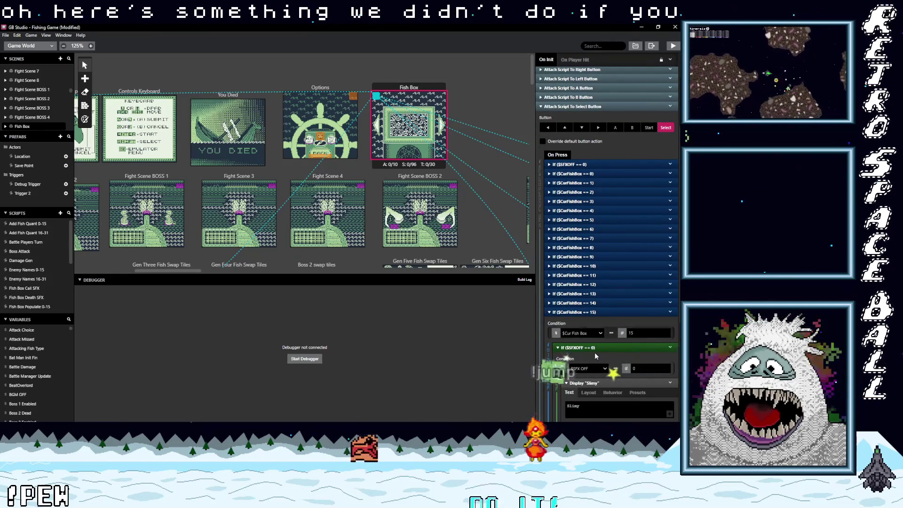
scroll(589, 228, down, 5)
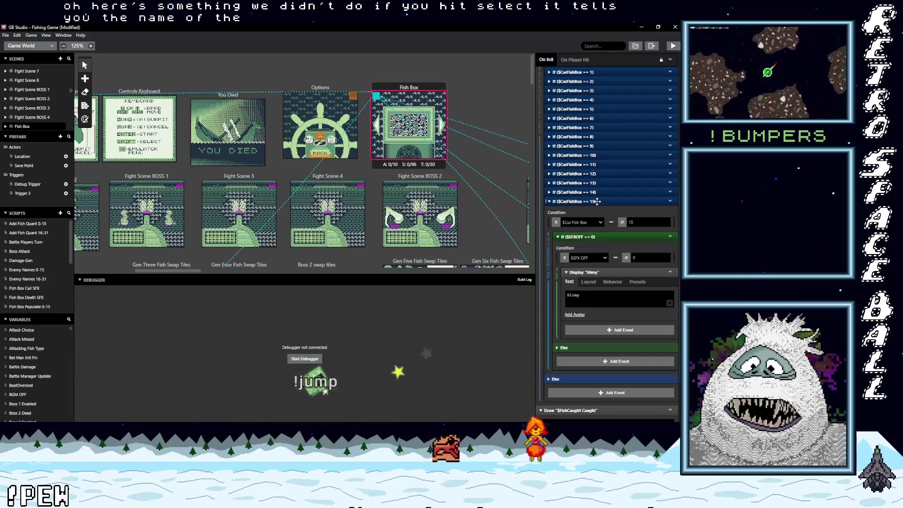
click(603, 202)
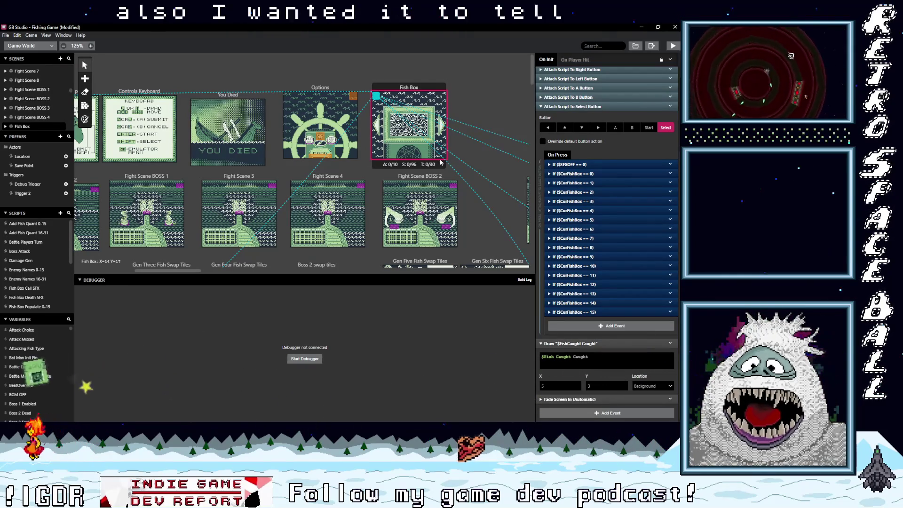
Switch to Aseprite's home tab and bring up the Open file dialog
key(alt+Tab)
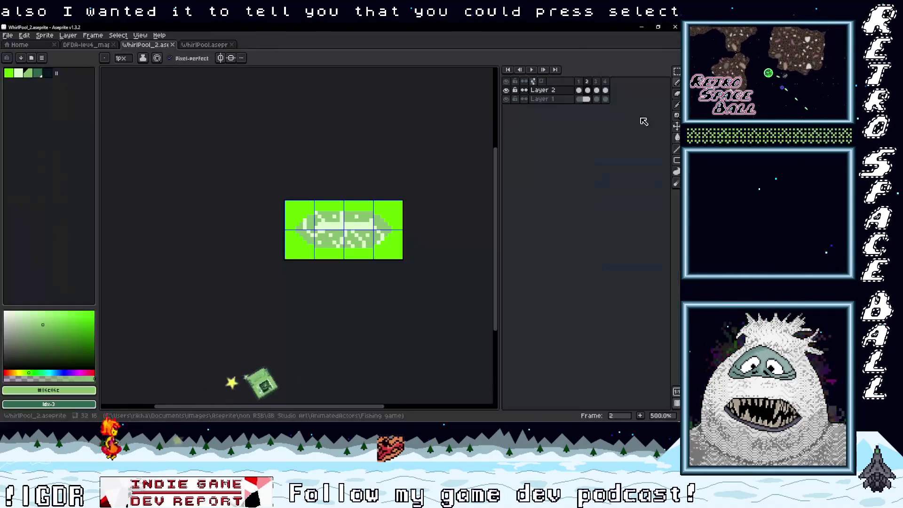
click(19, 44)
key(ctrl+o)
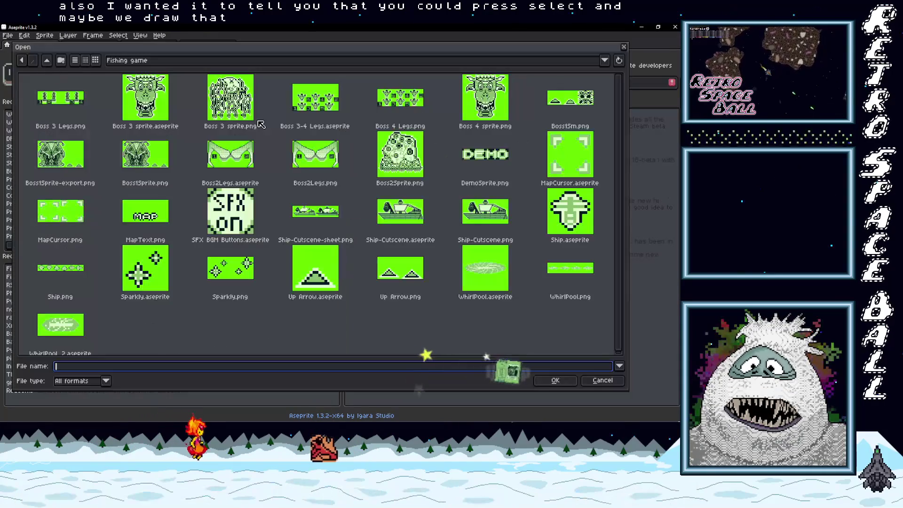
Open Fishbox.aseprite from the recent FishingGame backgrounds folder
click(190, 60)
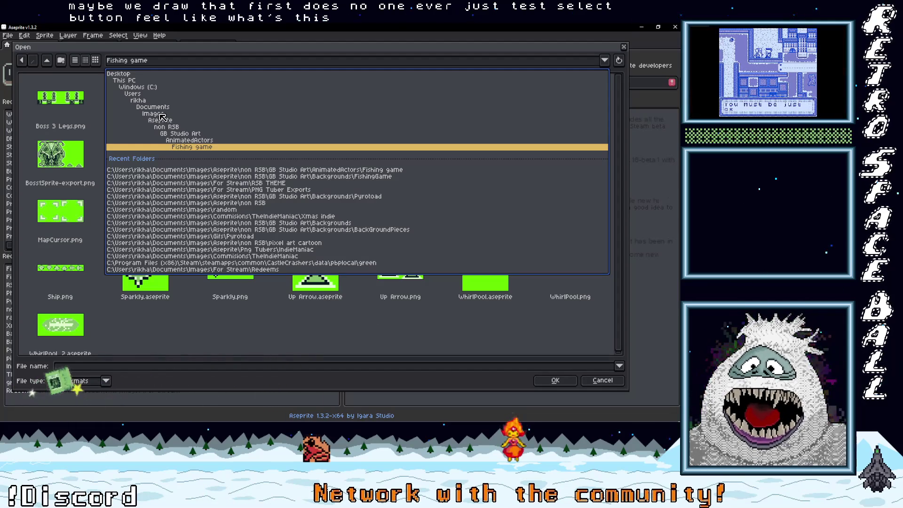
click(321, 180)
click(321, 178)
scroll(359, 242, down, 10)
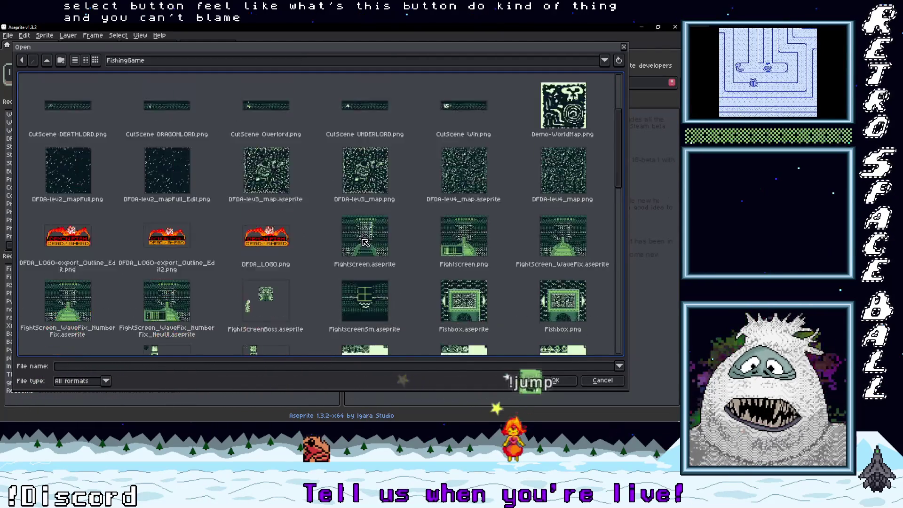
scroll(359, 242, up, 1)
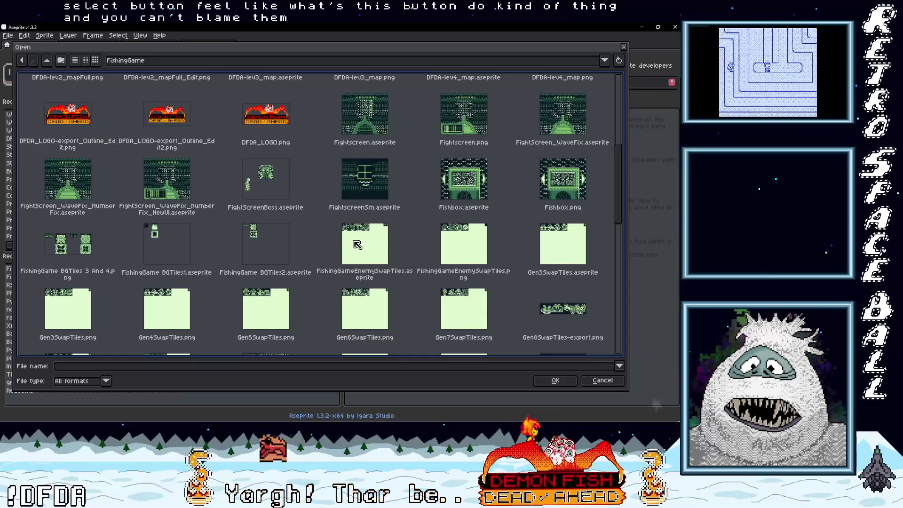
click(465, 190)
double_click(466, 190)
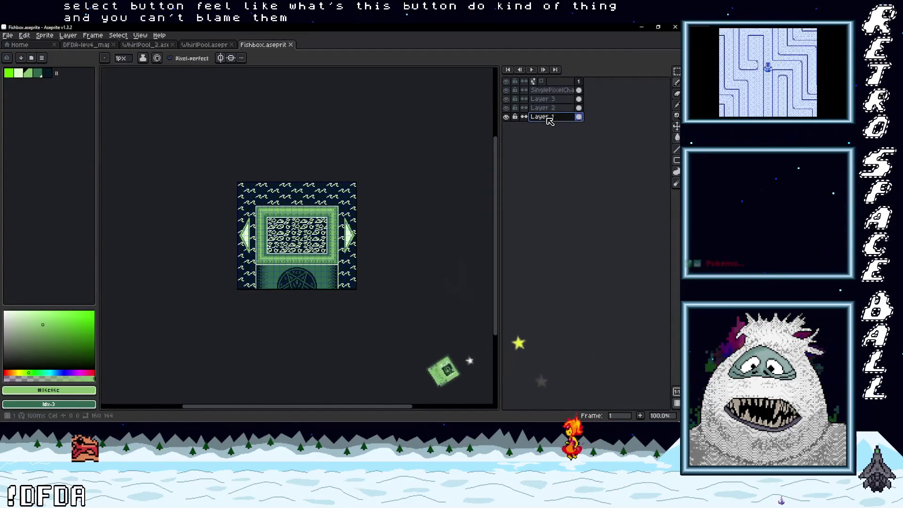
Add a new layer above the SinglePixelChanges layer
click(550, 94)
right_click(550, 94)
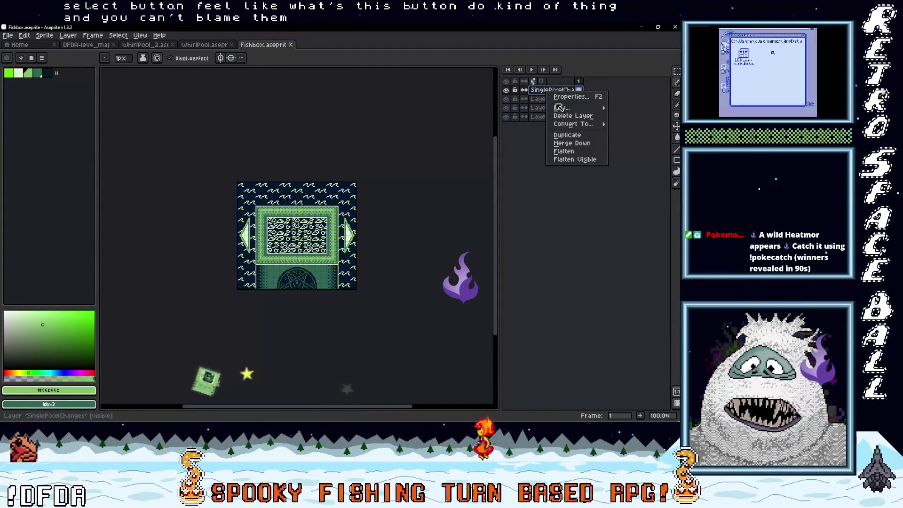
click(533, 108)
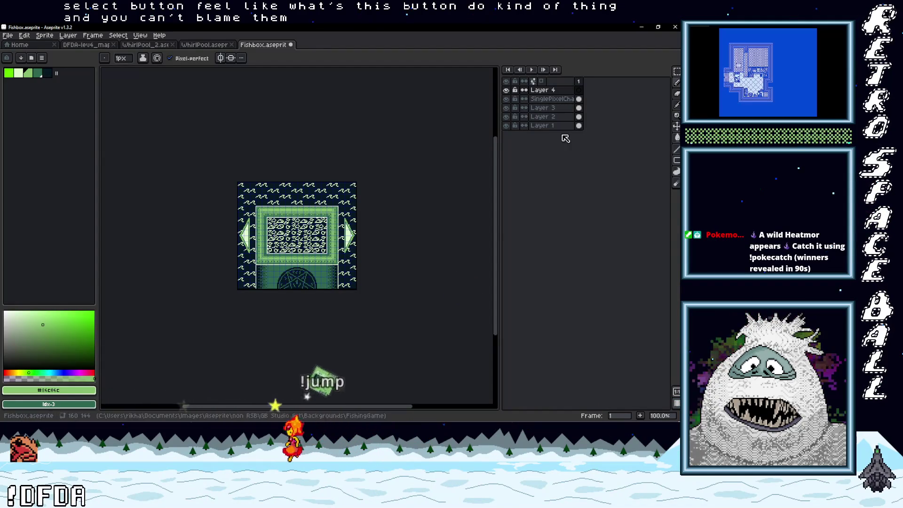
Name the new Layer 4 'Select text', then start Insert Text
double_click(553, 90)
text(Slec)
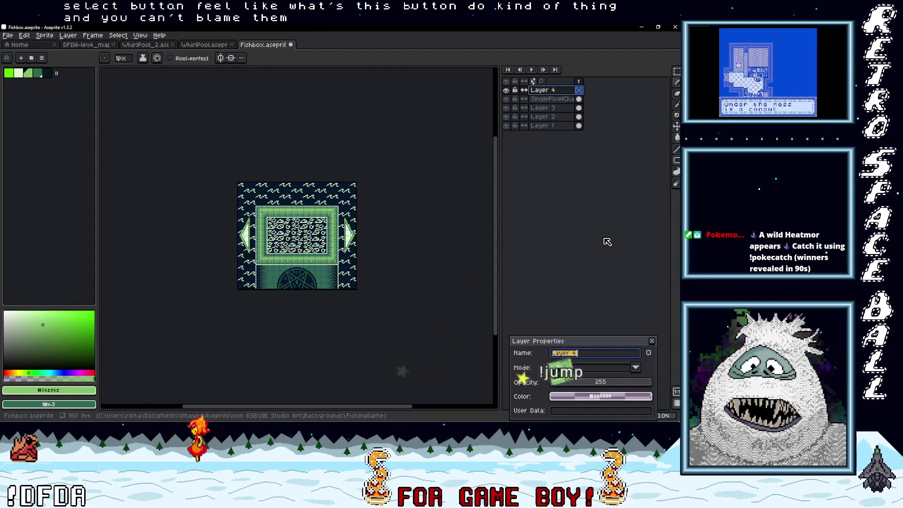
text(ect)
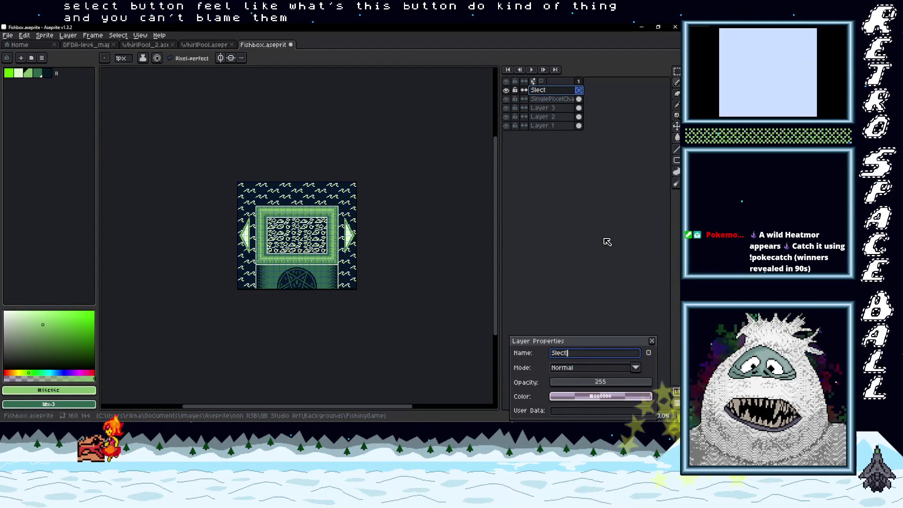
key(BackSpace)
key(BackSpace)
key(BackSpace)
text(ect text)
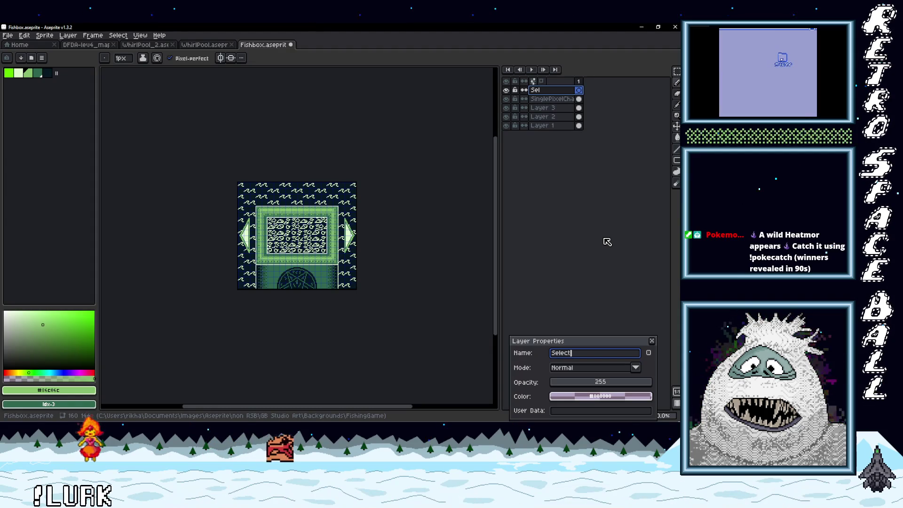
key(Return)
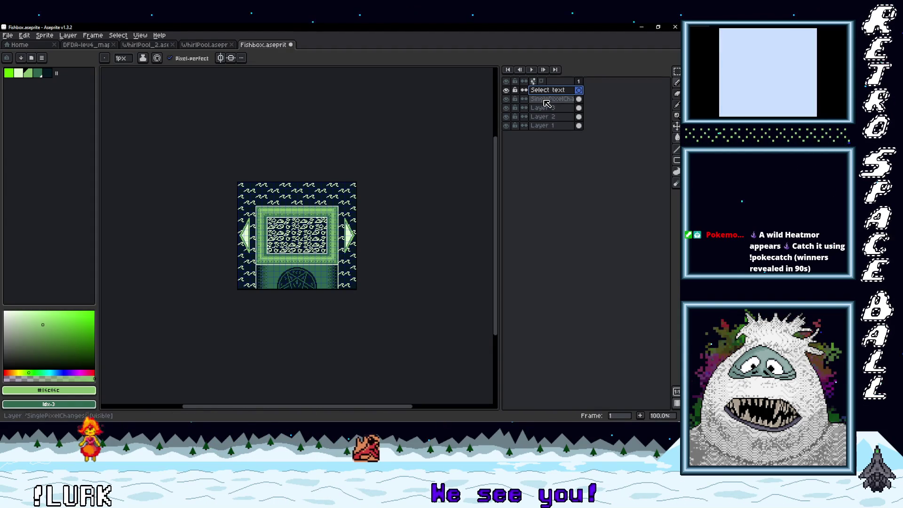
key(t)
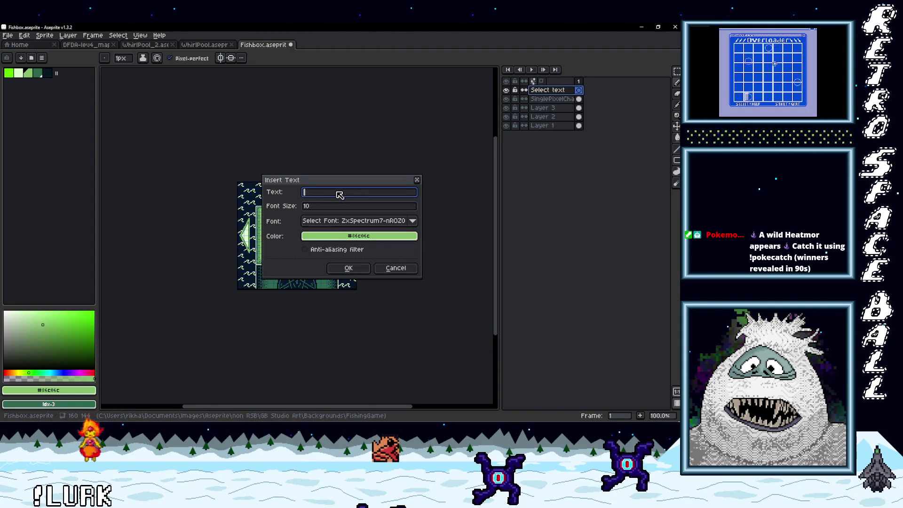
Insert the text 'Select for Name' onto the Fishbox sprite
text(Selec)
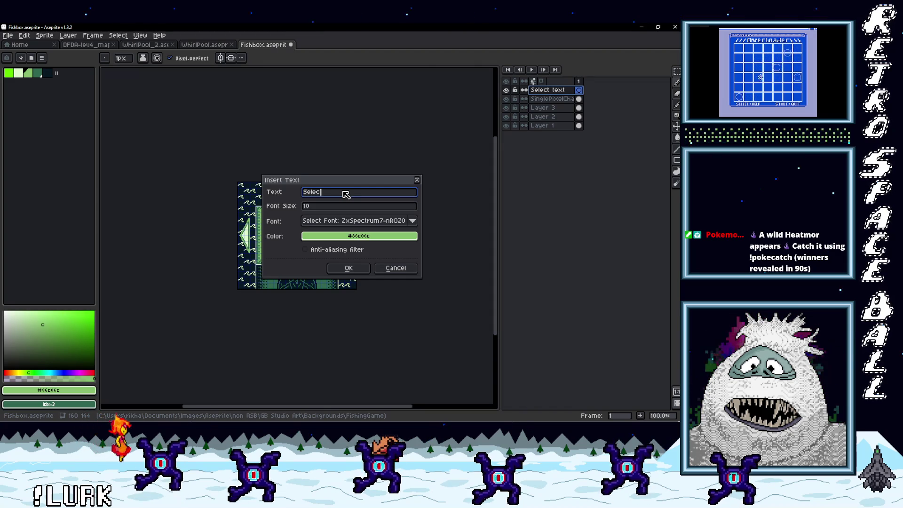
text(t for )
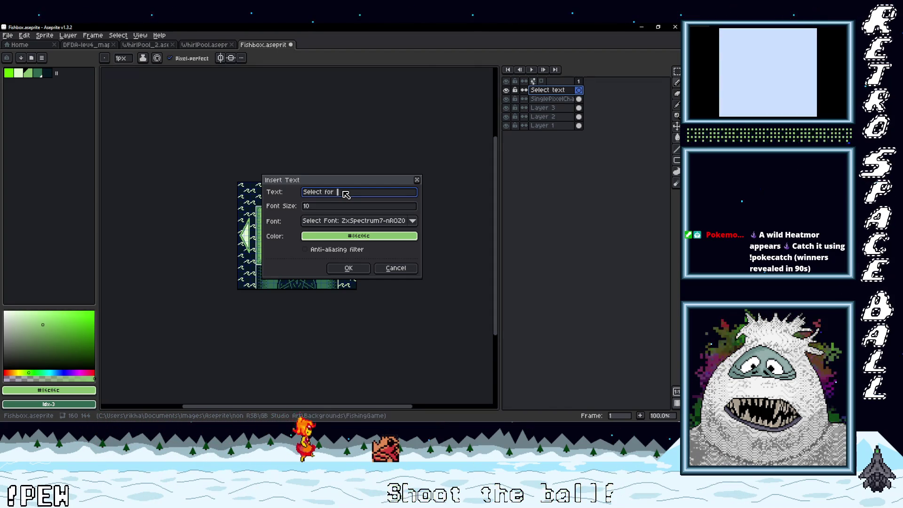
text(Name)
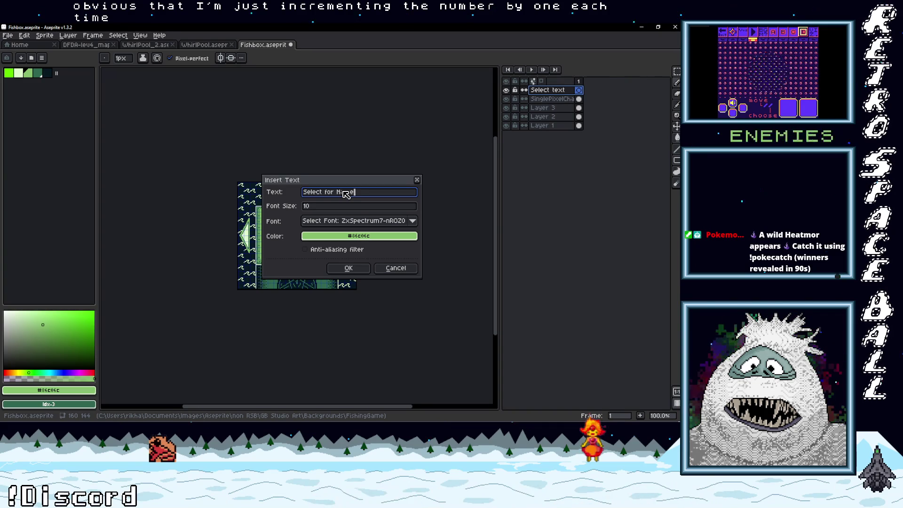
click(348, 268)
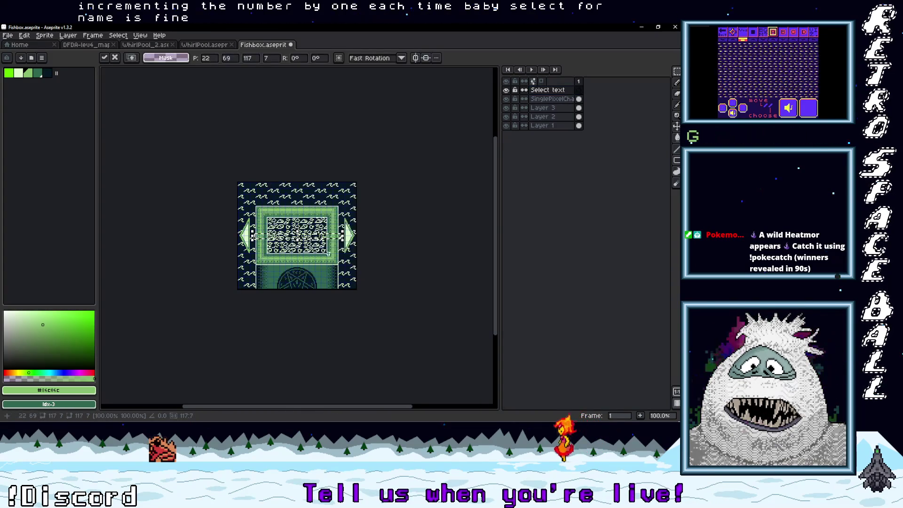
Move the 'Select for Name' text down to the sprite's bottom edge and commit it
drag(314, 240, 313, 291)
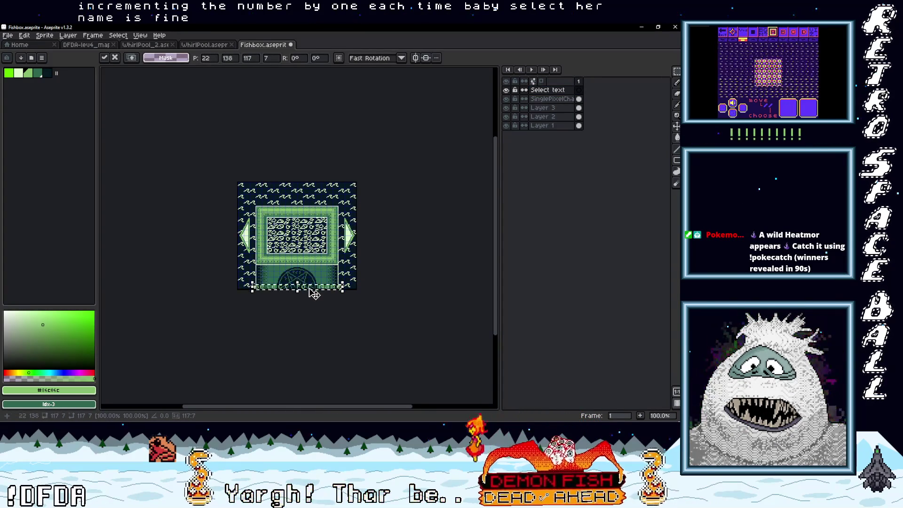
scroll(313, 291, up, 4)
scroll(324, 297, down, 3)
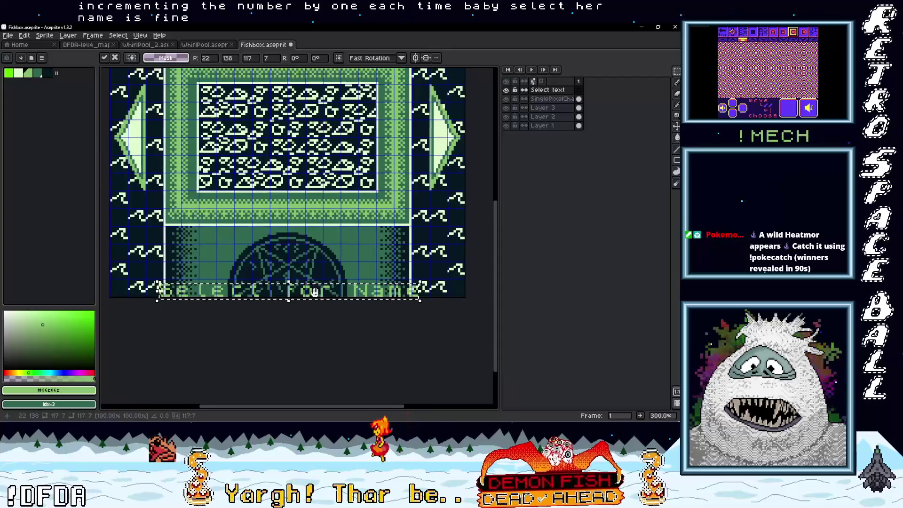
drag(338, 360, 338, 165)
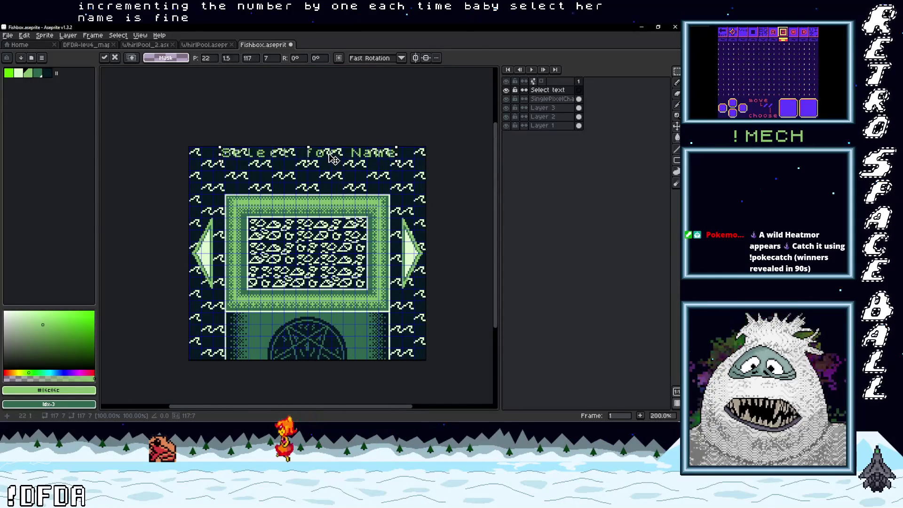
scroll(331, 160, up, 2)
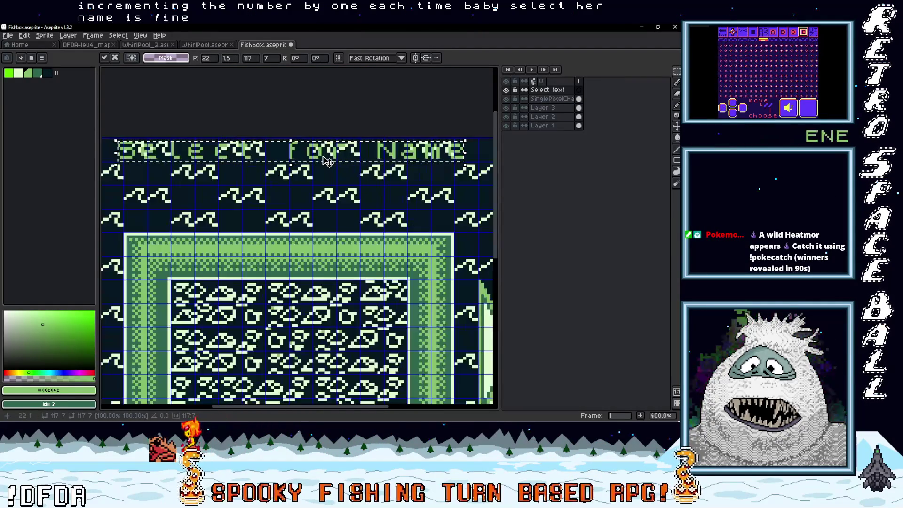
scroll(328, 163, down, 1)
mouse_move(328, 162)
mouse_down()
mouse_move(339, 178)
mouse_move(335, 156)
mouse_move(334, 399)
mouse_move(332, 238)
mouse_move(419, 242)
mouse_move(343, 240)
mouse_move(350, 240)
mouse_move(337, 277)
mouse_up()
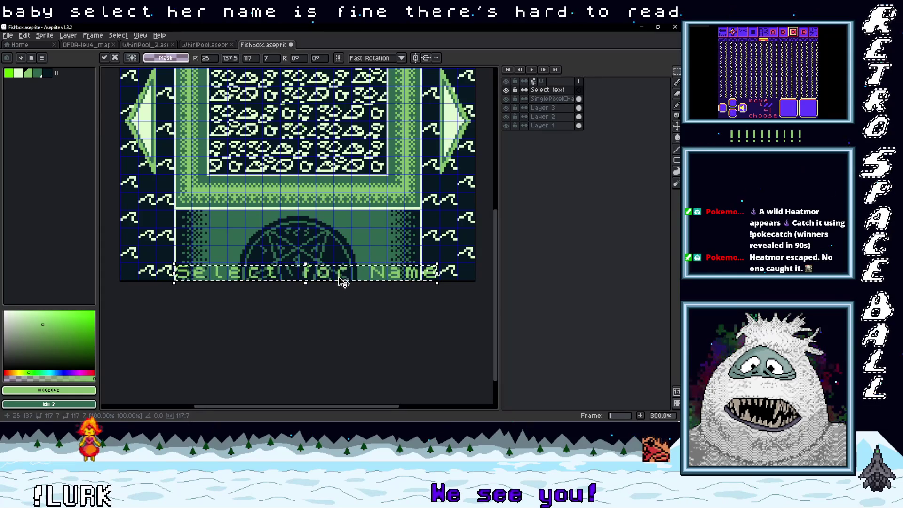
click(363, 299)
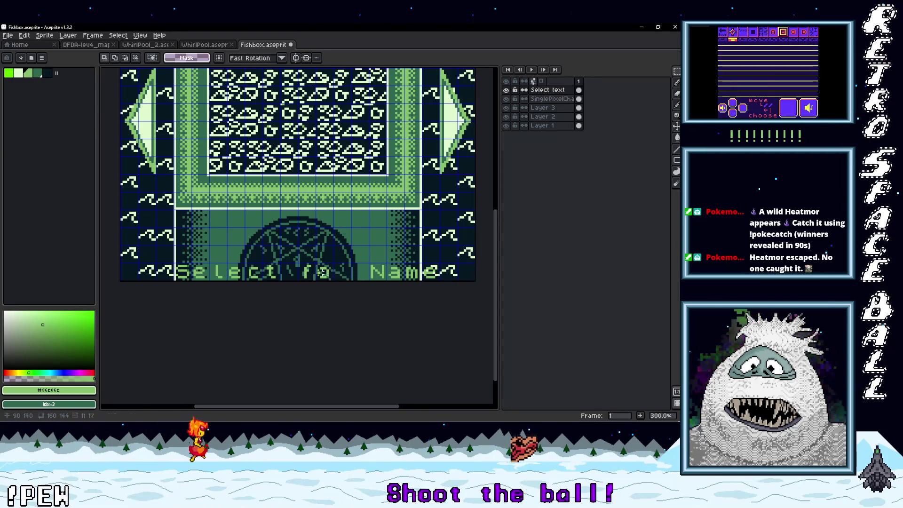
Delete the letters 'fo' and slide 'Name' left to close the gap
drag(296, 261, 319, 282)
key(Delete)
mouse_move(366, 260)
mouse_down()
mouse_move(407, 281)
mouse_move(343, 277)
mouse_up()
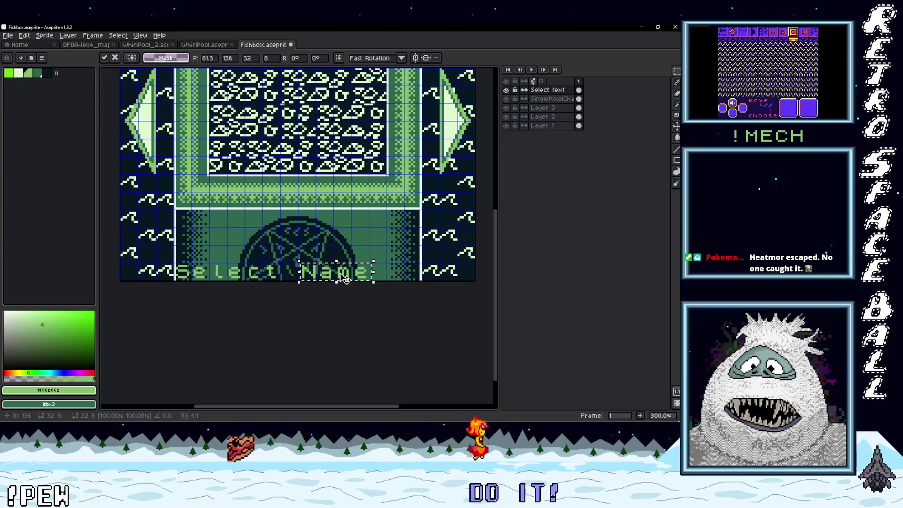
click(302, 298)
Insert an '=' sign between the words and select the whole Select=Name line
scroll(289, 274, up, 1)
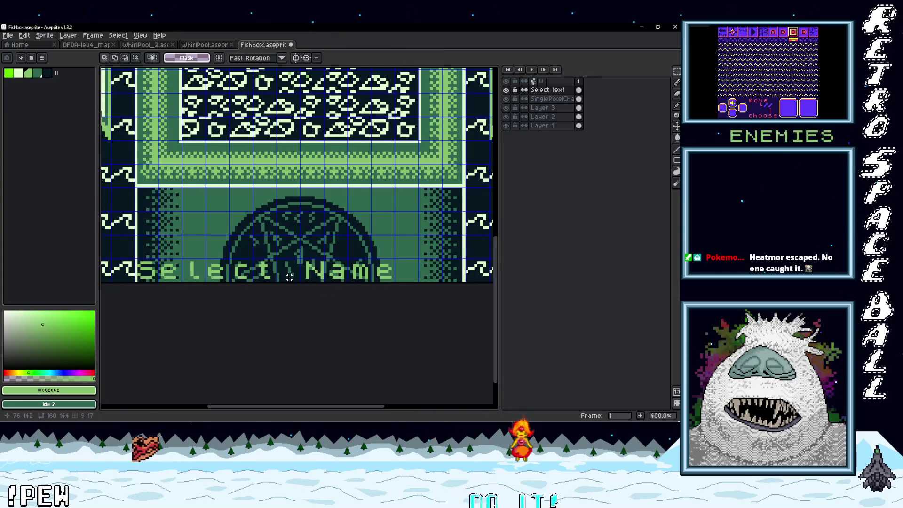
key(t)
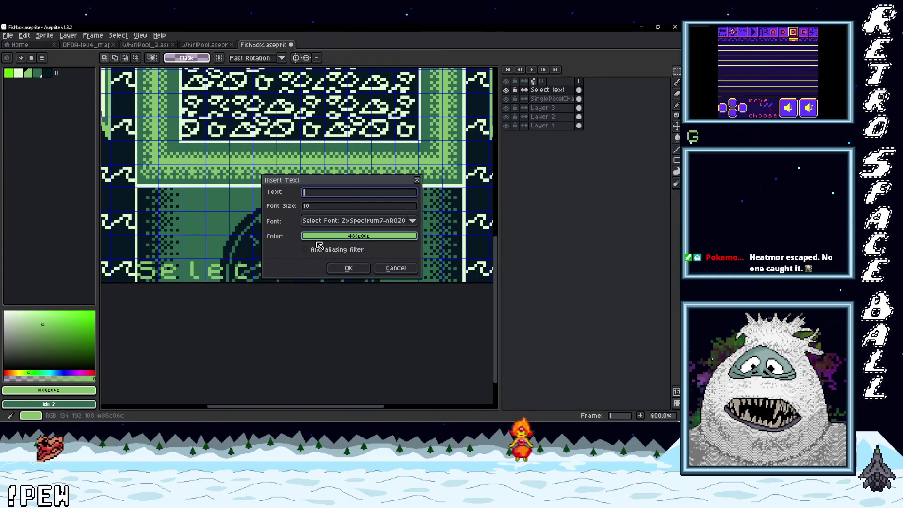
click(354, 270)
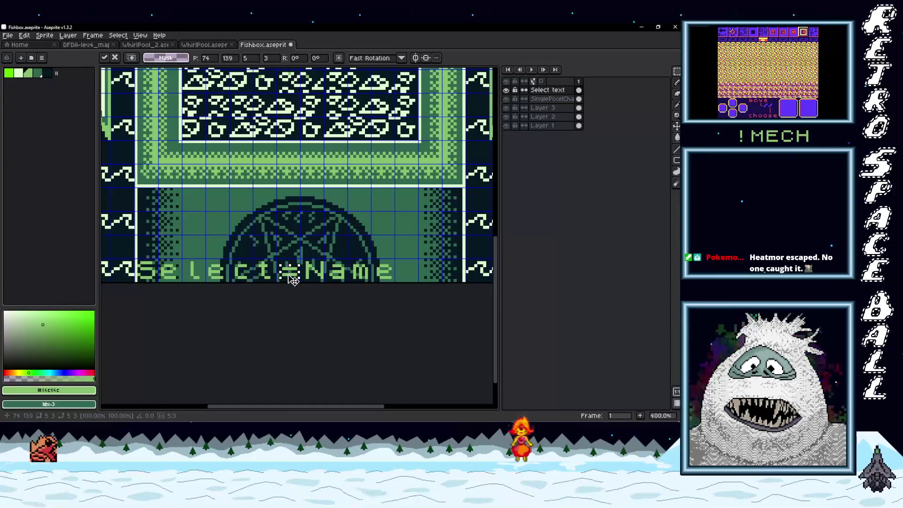
drag(413, 306, 252, 279)
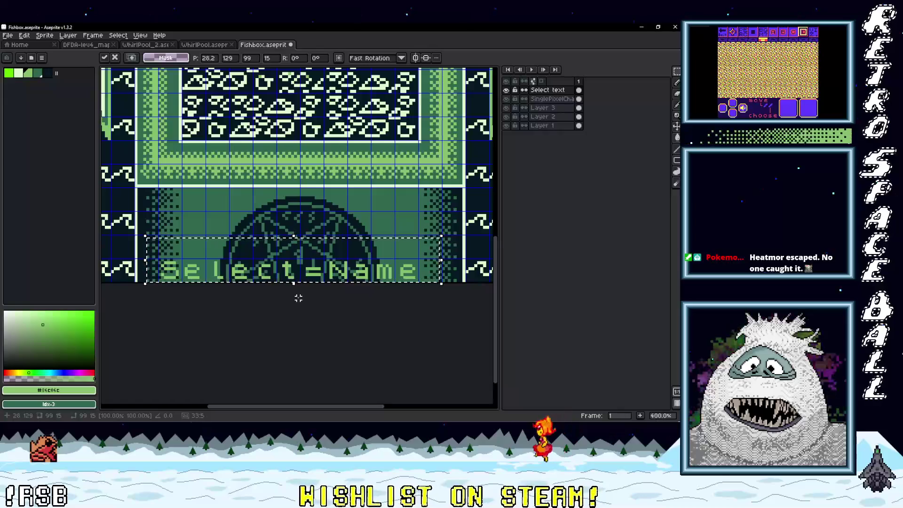
Move the Select=Name line up under the central box and nudge it slightly right
scroll(325, 296, down, 2)
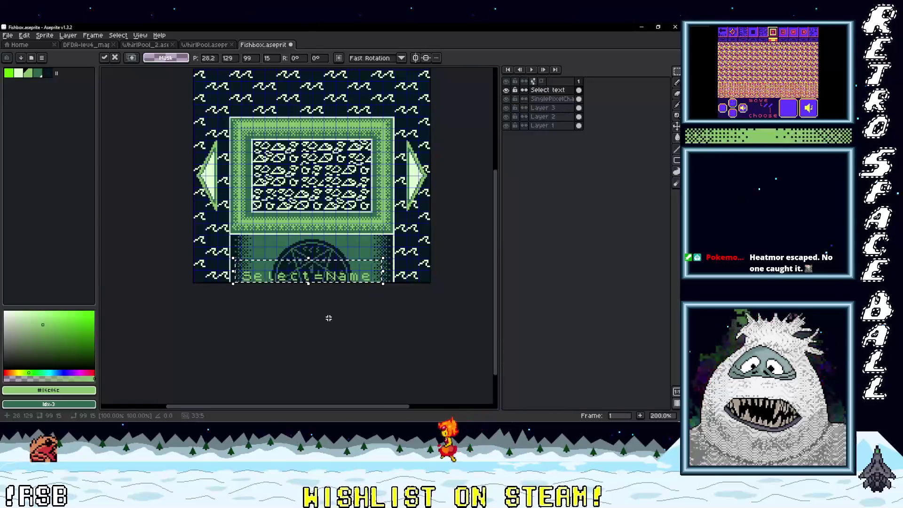
scroll(328, 318, up, 1)
drag(342, 275, 344, 229)
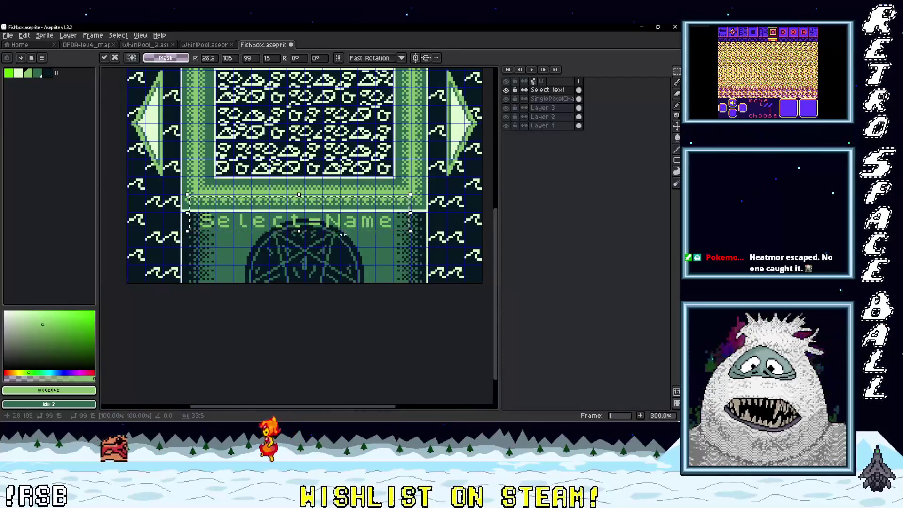
drag(369, 224, 377, 225)
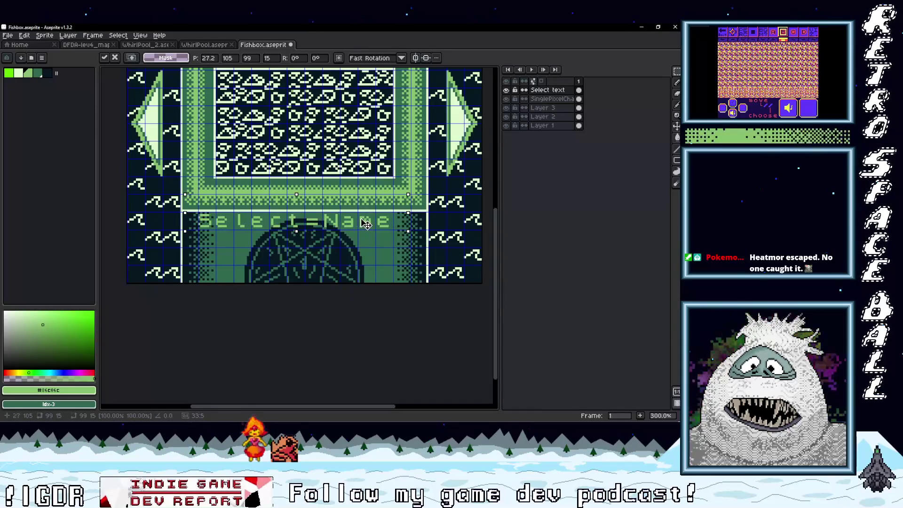
click(356, 248)
scroll(312, 223, up, 3)
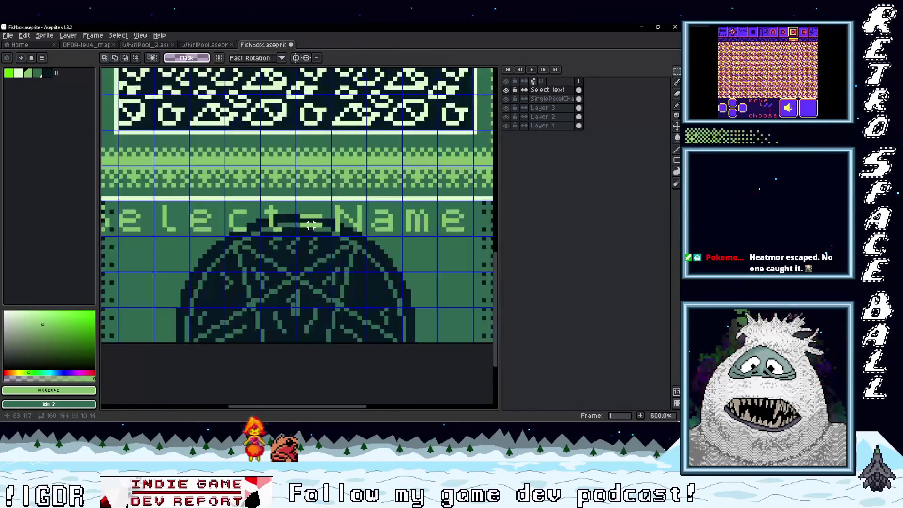
scroll(314, 225, down, 2)
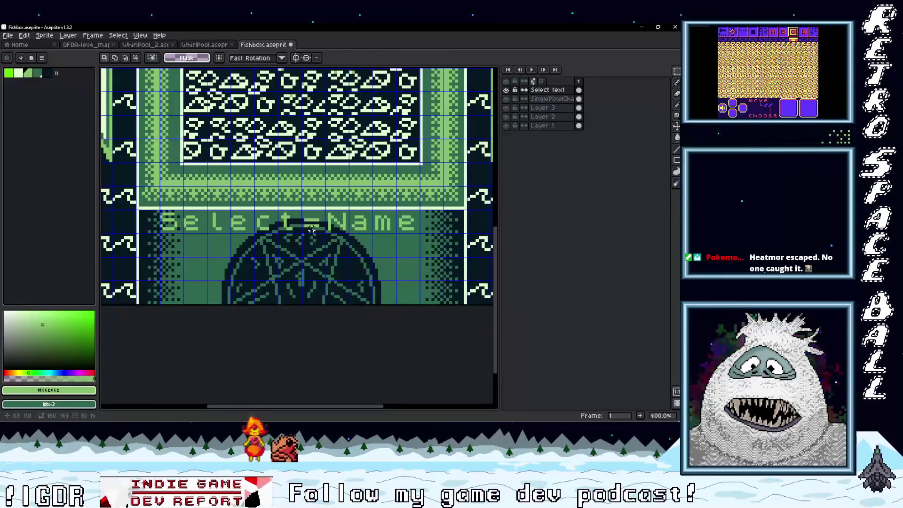
scroll(317, 230, up, 1)
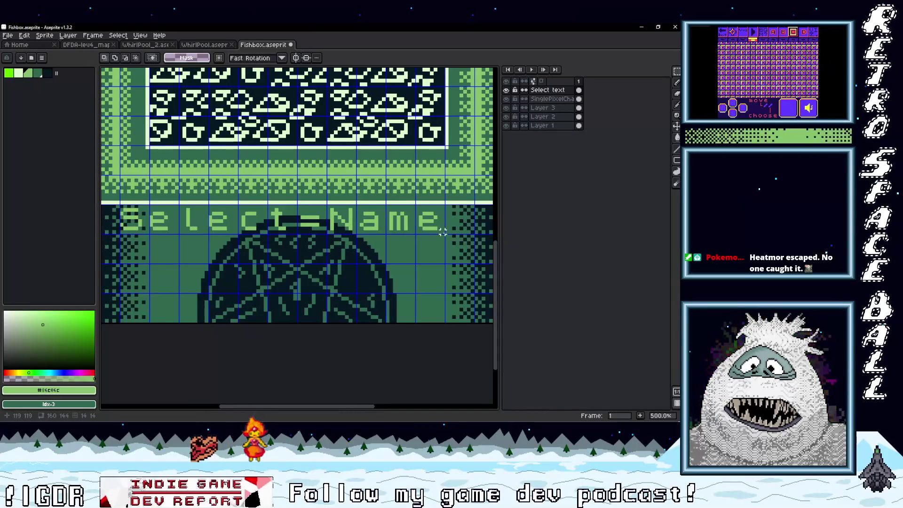
Adjust the area around the equals sign, then reselect the word Select
drag(297, 204, 327, 234)
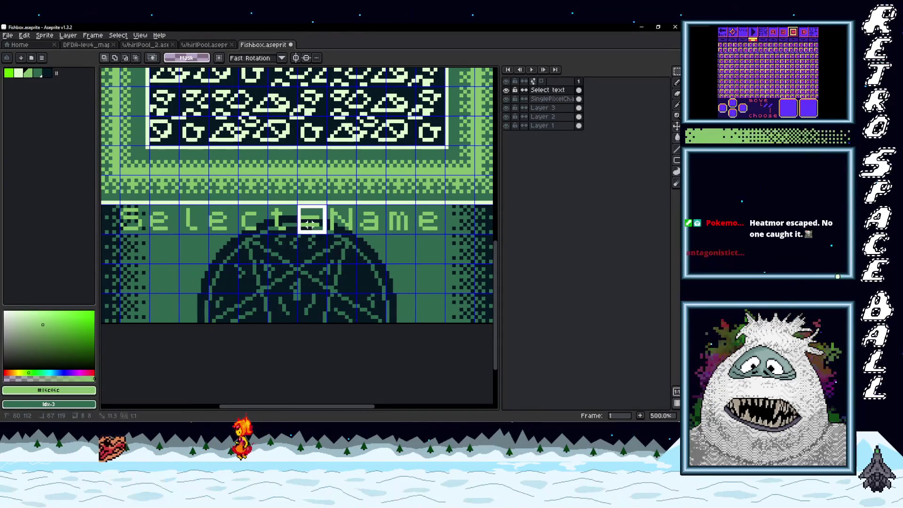
click(352, 250)
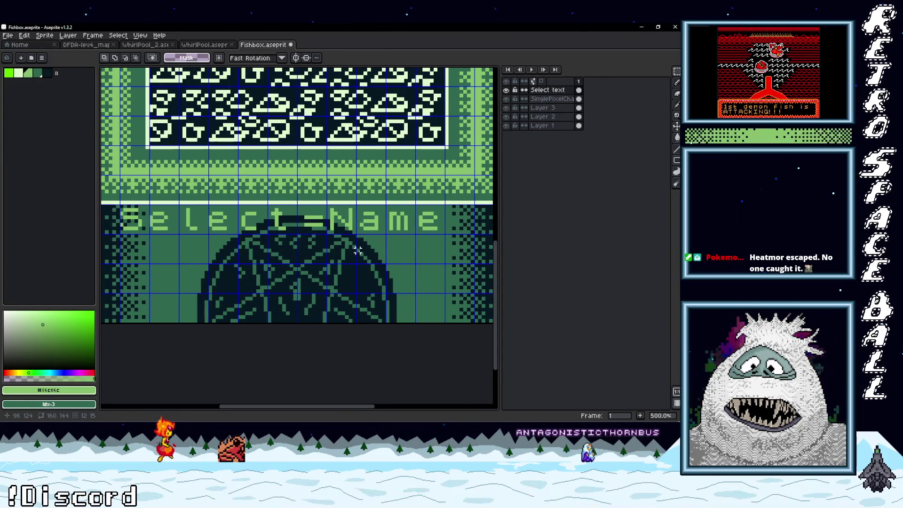
scroll(358, 251, down, 2)
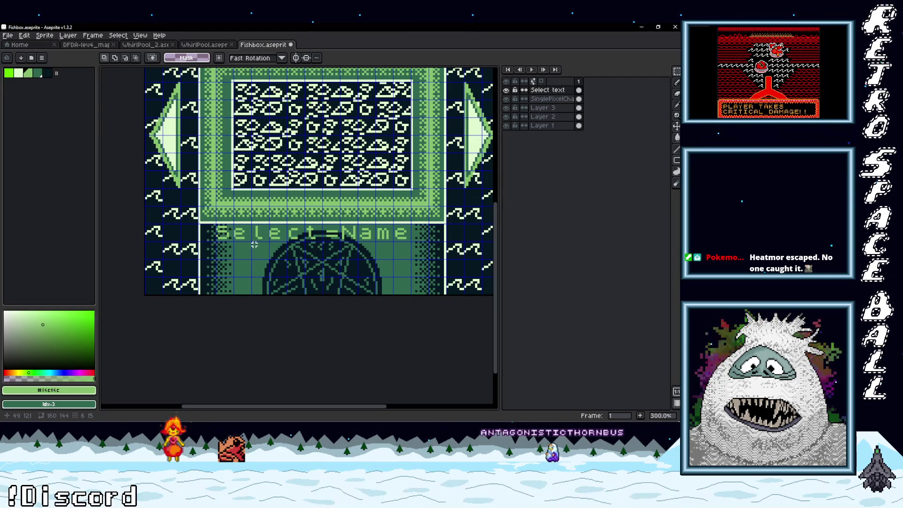
scroll(269, 248, up, 1)
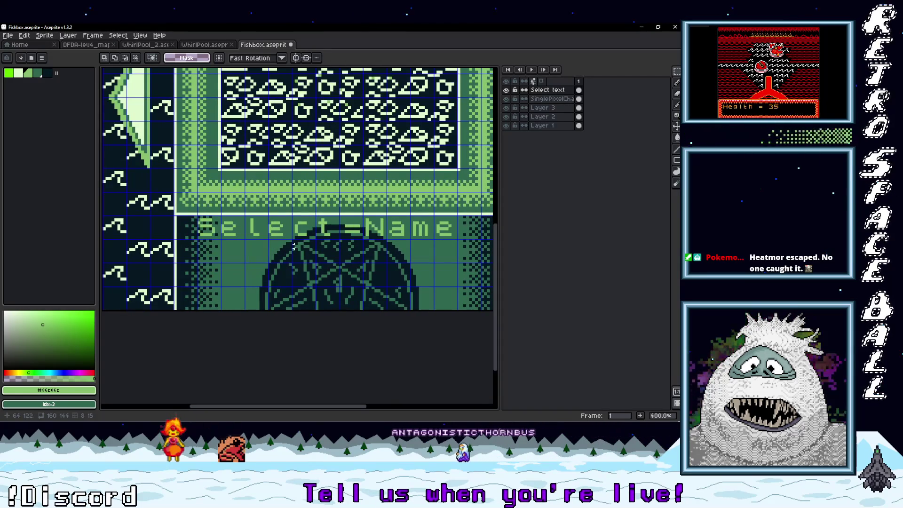
drag(337, 238, 197, 216)
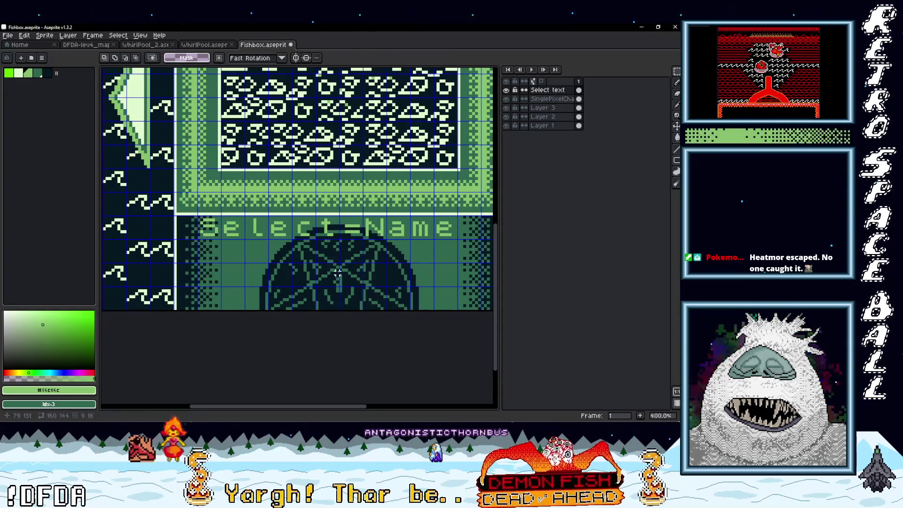
scroll(353, 266, down, 1)
drag(353, 267, 309, 269)
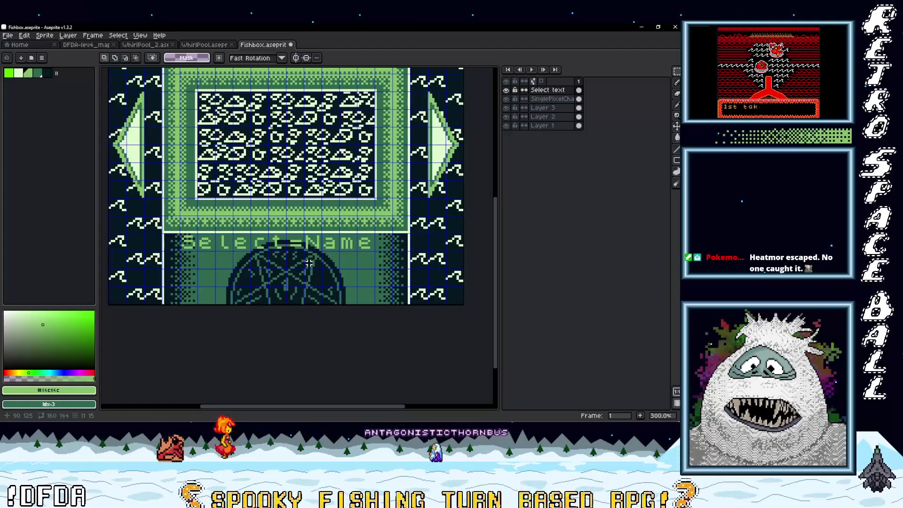
scroll(314, 264, down, 3)
scroll(321, 263, up, 1)
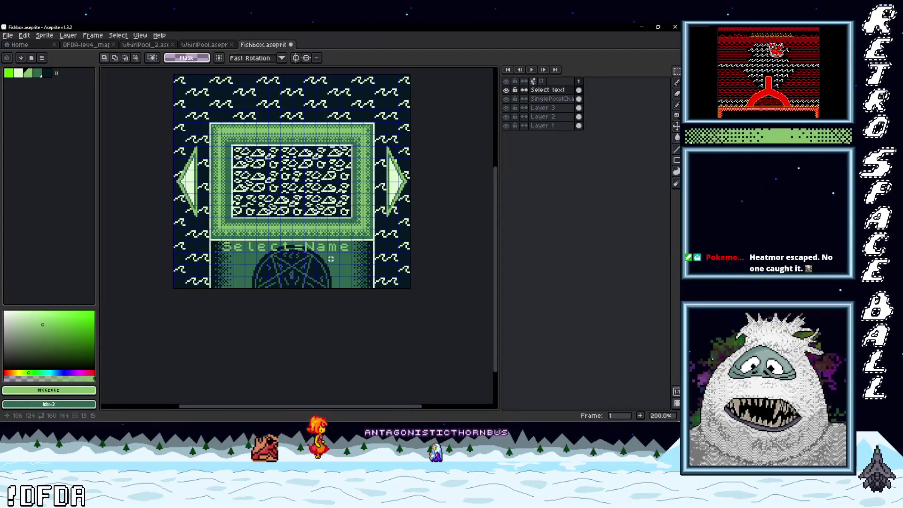
Move the Select=Name text down to the bottom of the lower panel
drag(337, 271, 202, 250)
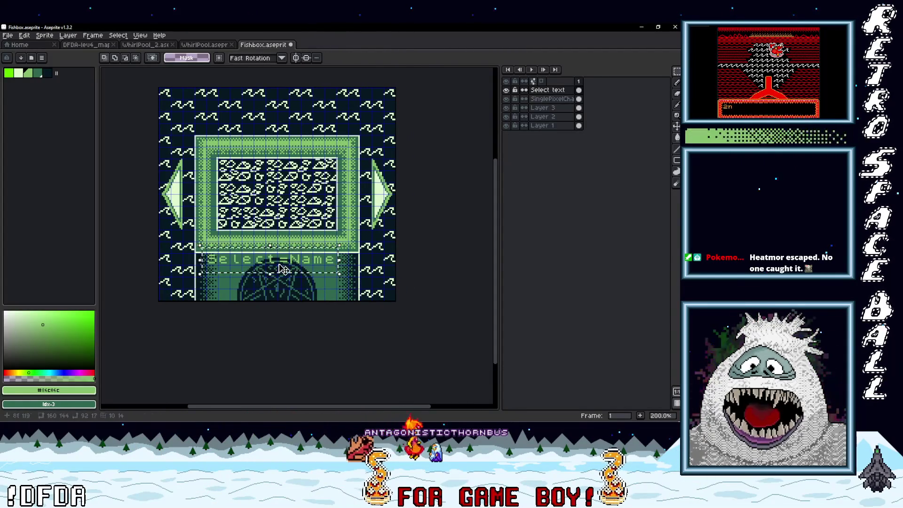
drag(284, 269, 292, 304)
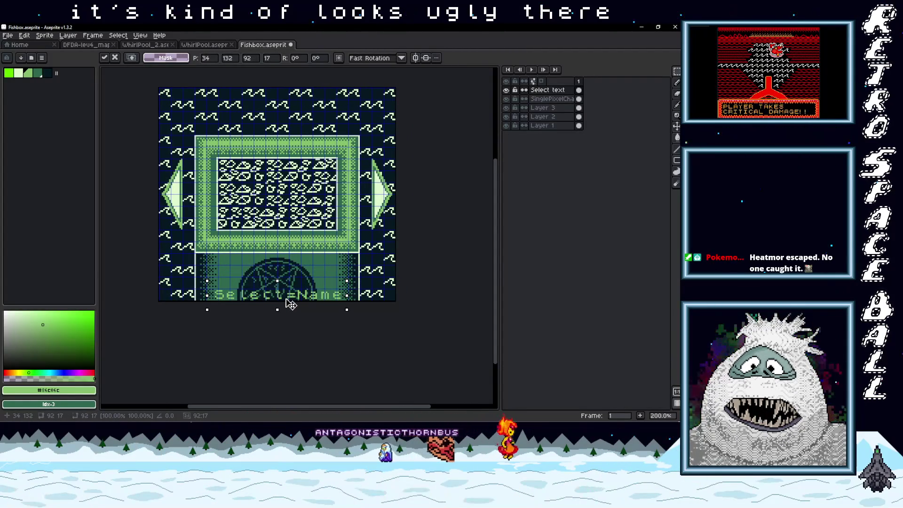
scroll(291, 303, up, 2)
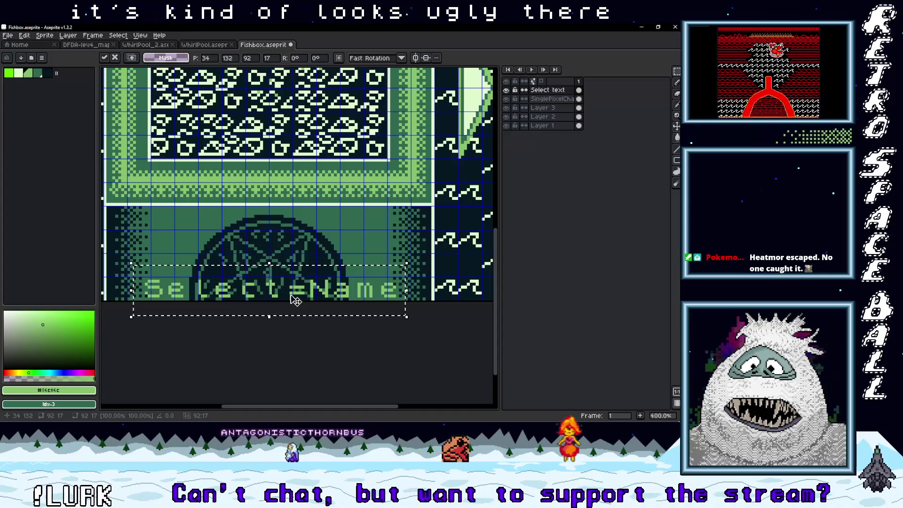
scroll(316, 299, down, 1)
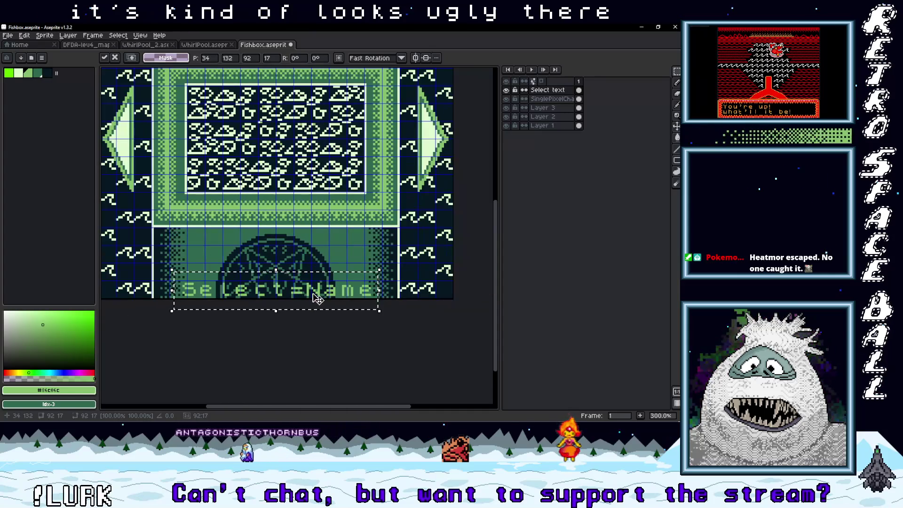
click(323, 317)
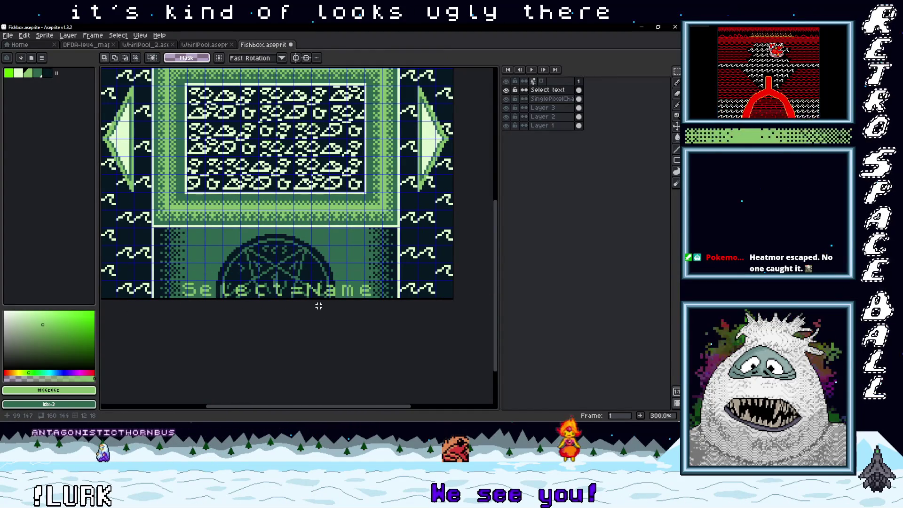
scroll(314, 302, down, 2)
scroll(314, 302, up, 2)
scroll(314, 305, down, 1)
Reselect the Select=Name text and add a new empty Layer 4 above SinglePixelChanges
drag(209, 278, 364, 300)
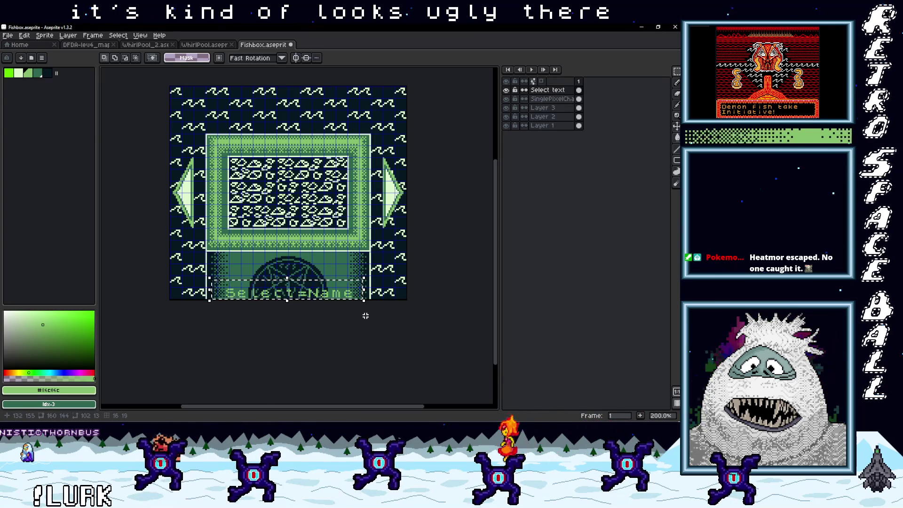
drag(372, 299, 214, 274)
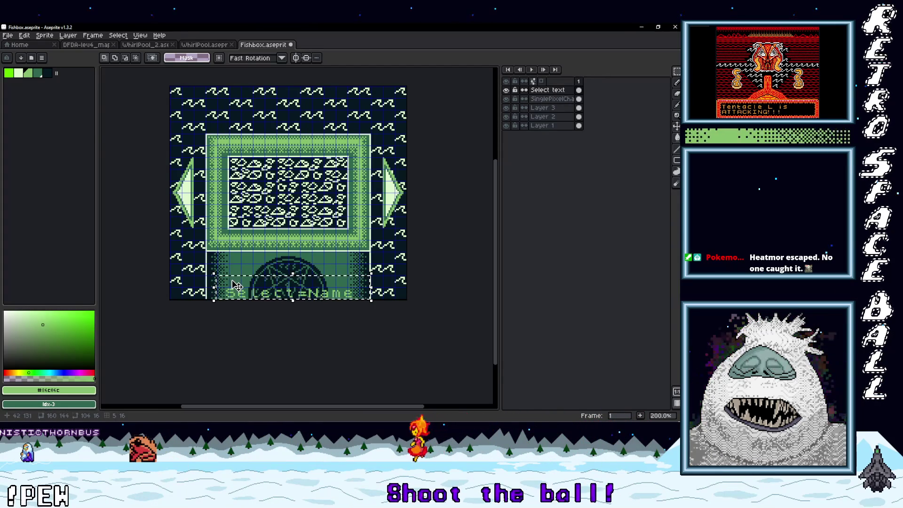
right_click(550, 99)
mouse_move(578, 115)
click(498, 119)
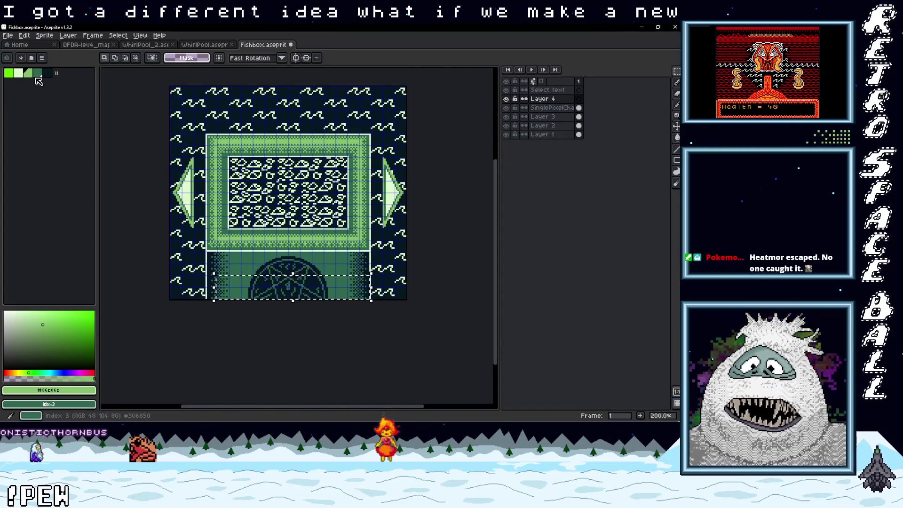
scroll(202, 296, up, 2)
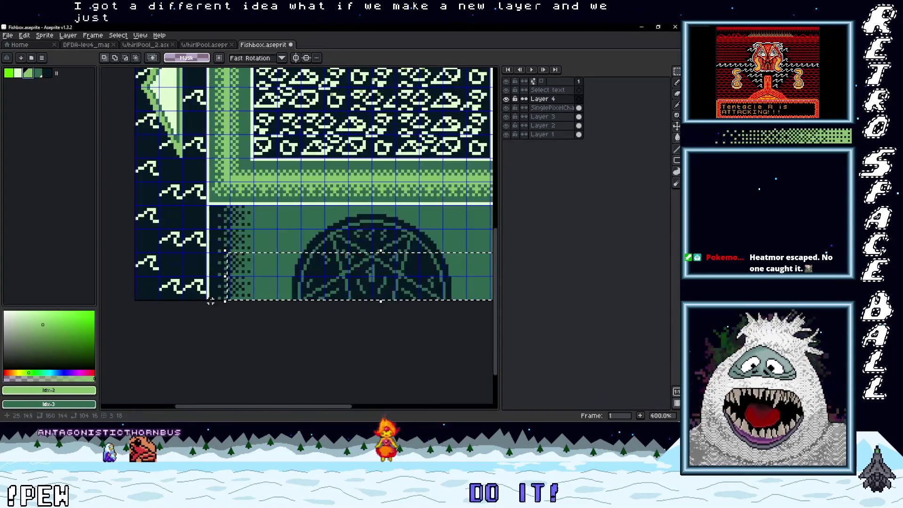
scroll(166, 298, up, 1)
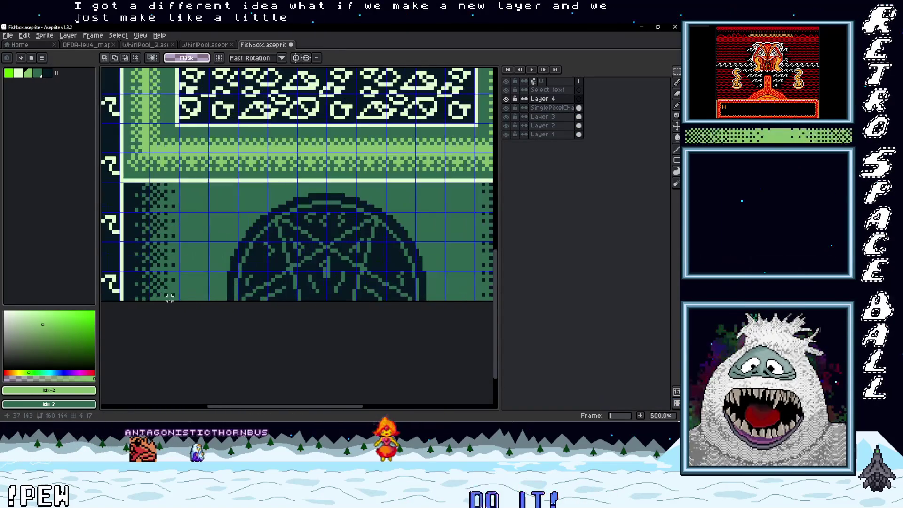
scroll(165, 297, down, 2)
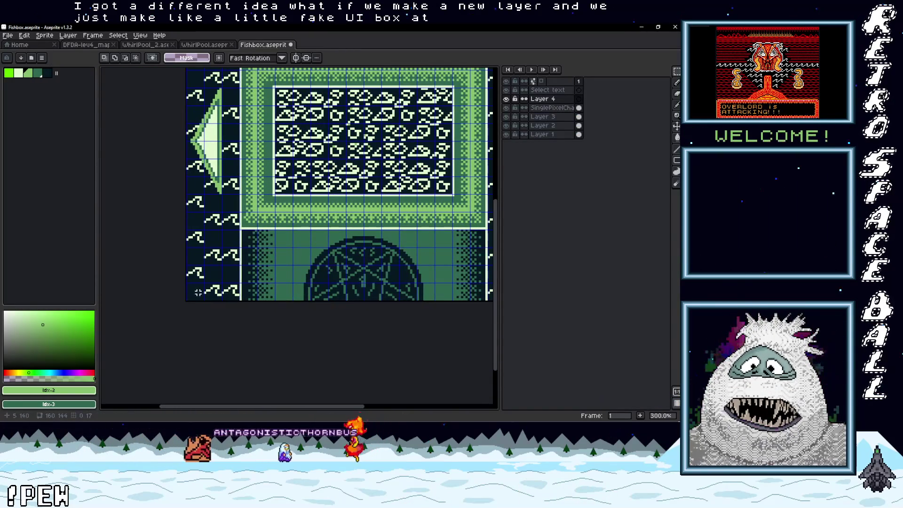
Switch to the pencil and fill an area with light green
key(b)
scroll(194, 292, up, 3)
scroll(324, 284, right, 8)
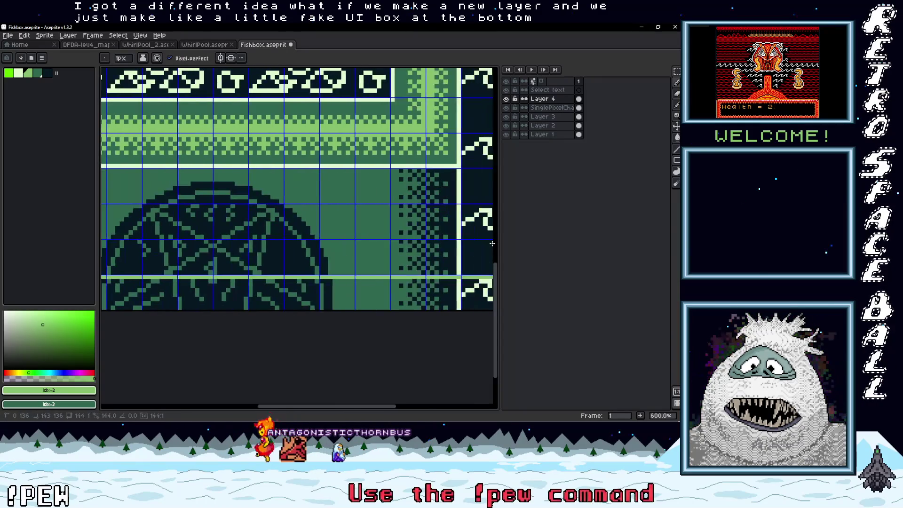
click(241, 291)
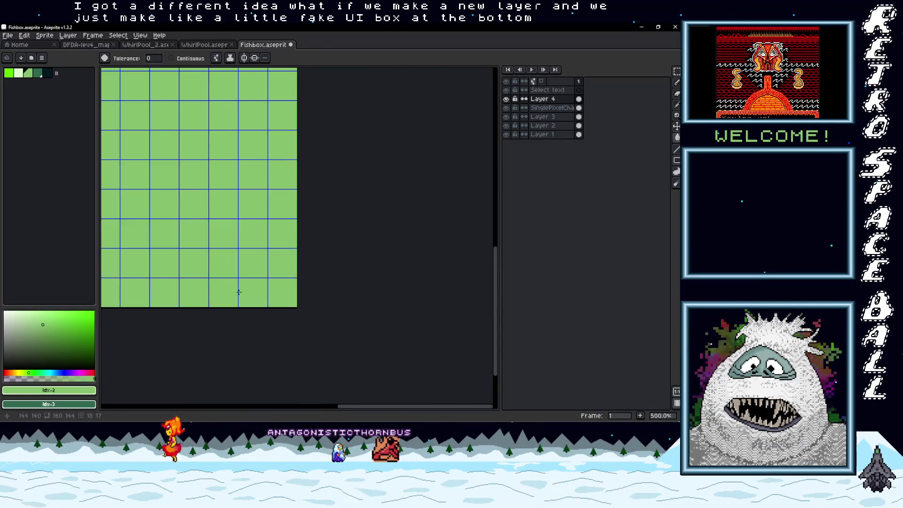
Undo the accidental fill and enable Contiguous so fills affect only connected pixels
key(ctrl+z)
key(v)
scroll(285, 203, down, 1)
click(181, 65)
scroll(322, 279, down, 4)
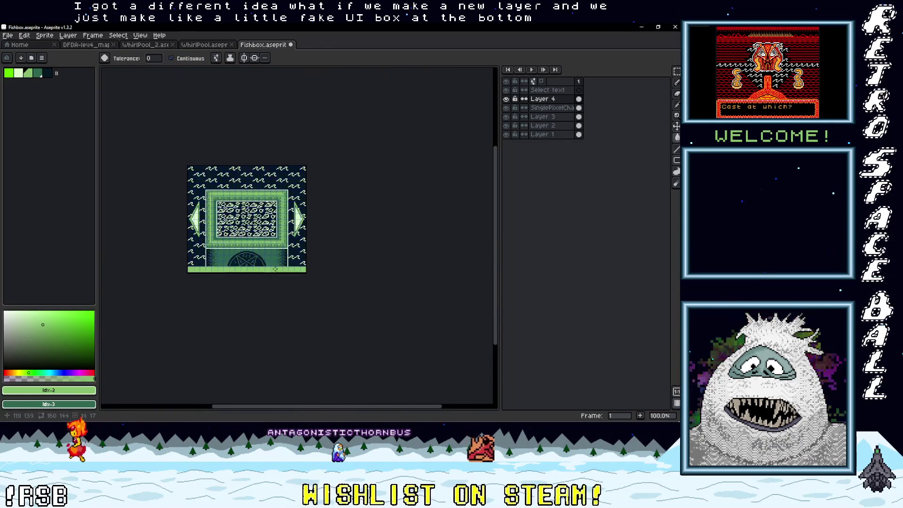
scroll(322, 279, up, 3)
drag(322, 279, 345, 325)
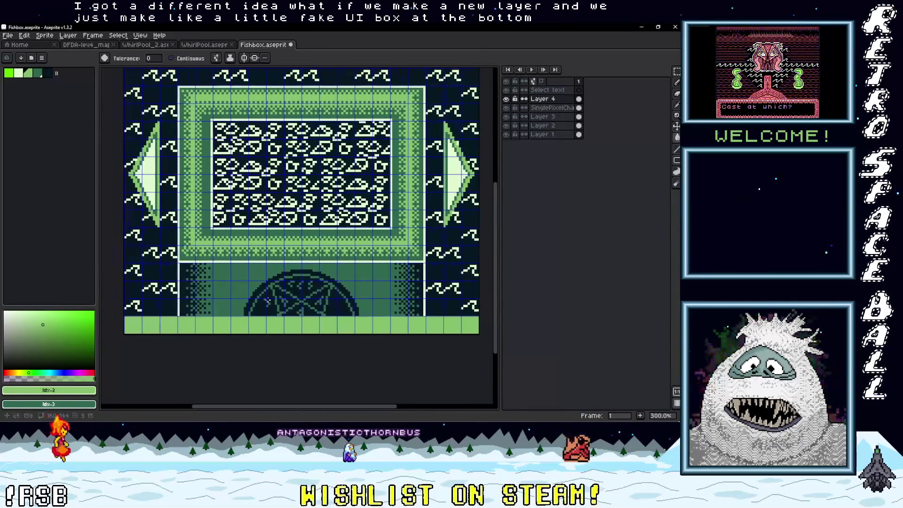
Pick the green swatch and lay the light-green strip along the sprite's bottom edge
click(40, 73)
scroll(140, 328, up, 2)
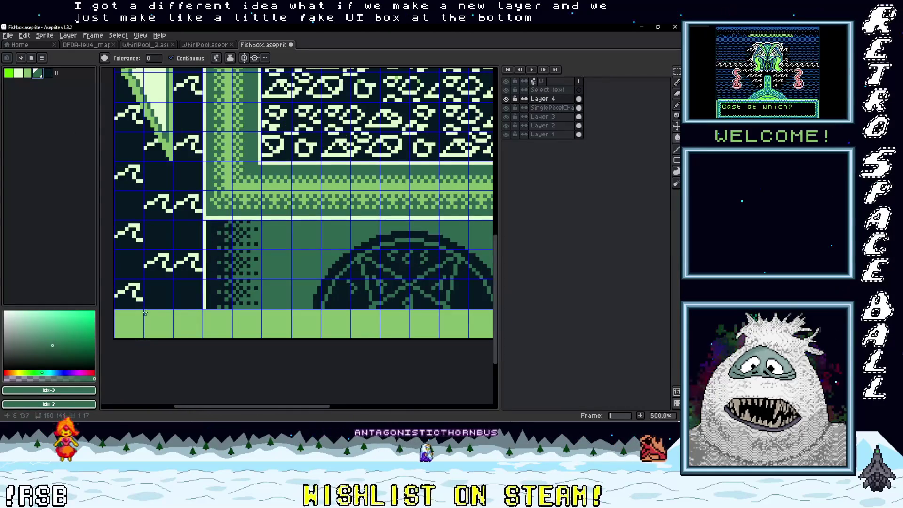
key(b)
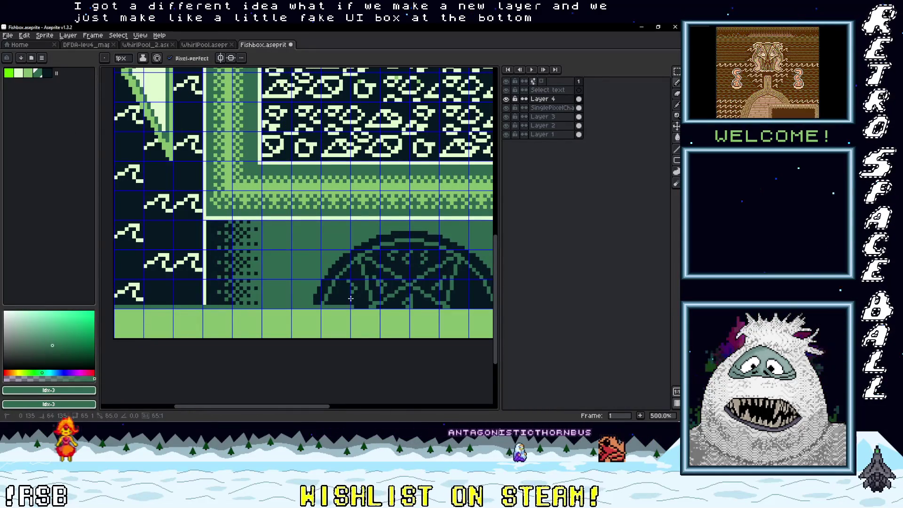
scroll(268, 299, right, 2)
scroll(199, 290, left, 5)
key(ctrl+z)
scroll(199, 286, down, 2)
scroll(282, 235, right, 5)
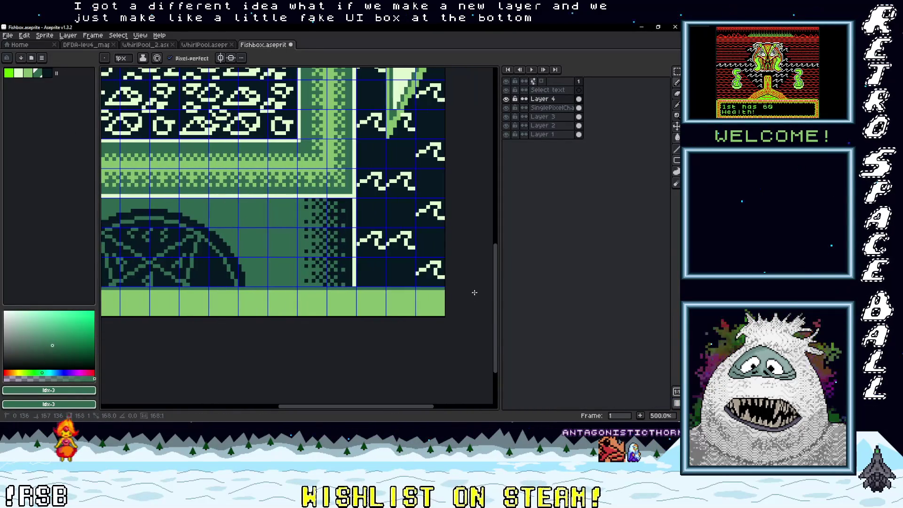
scroll(363, 294, down, 1)
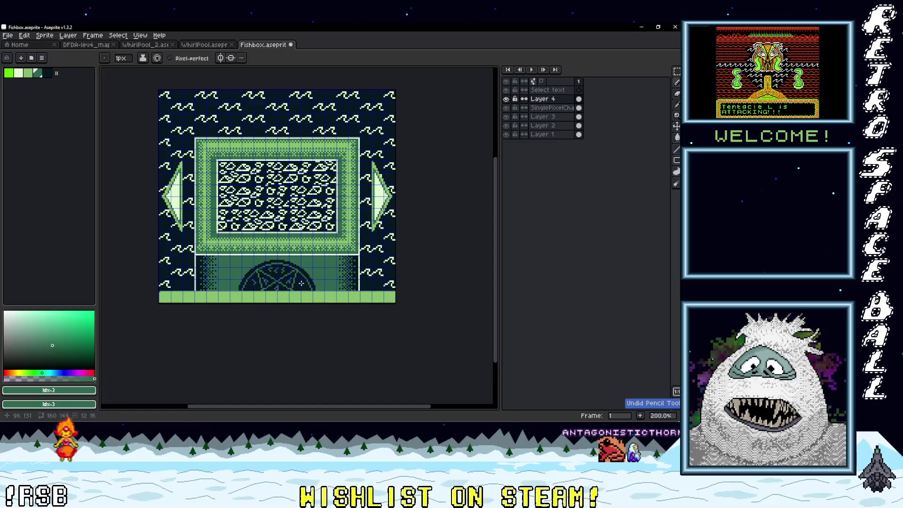
scroll(301, 283, up, 2)
scroll(329, 284, left, 1)
scroll(400, 287, right, 4)
scroll(422, 288, down, 2)
scroll(329, 291, left, 3)
scroll(319, 296, right, 1)
scroll(308, 301, up, 1)
mouse_move(309, 301)
mouse_down()
mouse_move(365, 308)
mouse_move(348, 314)
mouse_move(358, 316)
mouse_up()
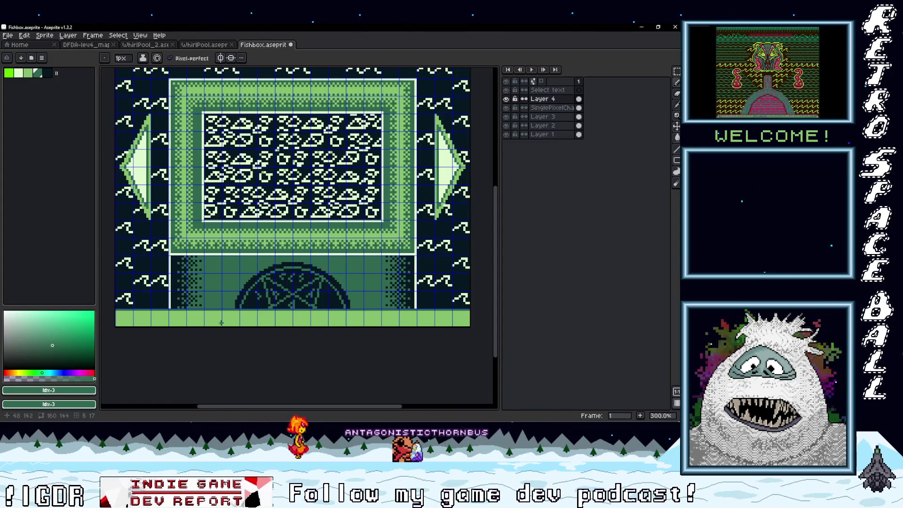
On the Select text layer, insert 'Select=Name' and place it at the left of the bottom bar
click(555, 92)
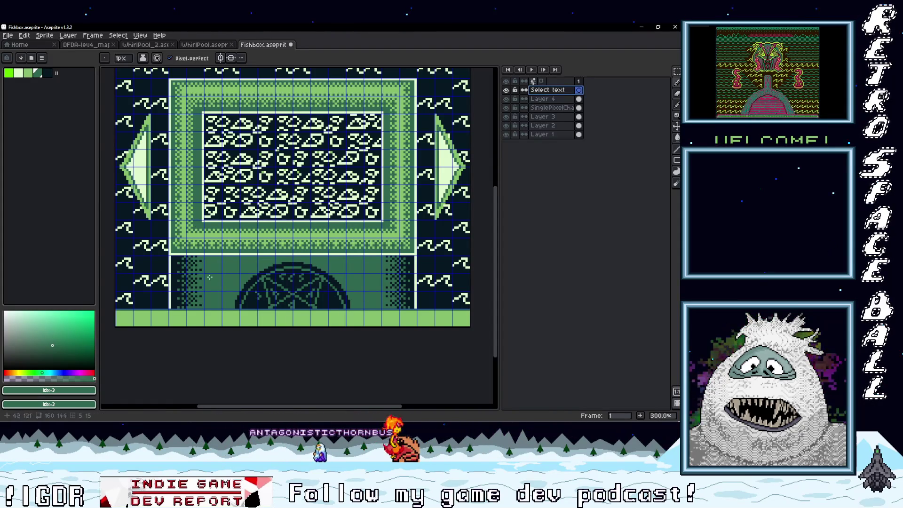
key(ctrl+t)
text(Sele)
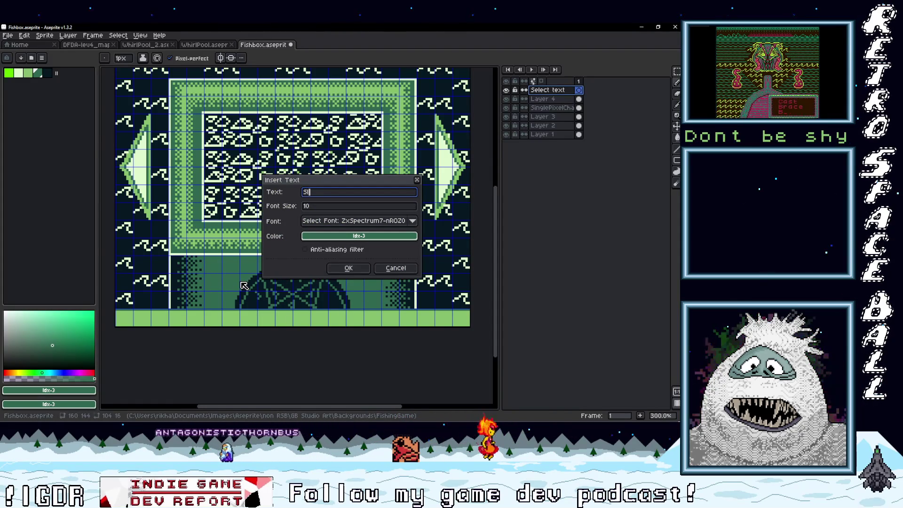
text(ct)
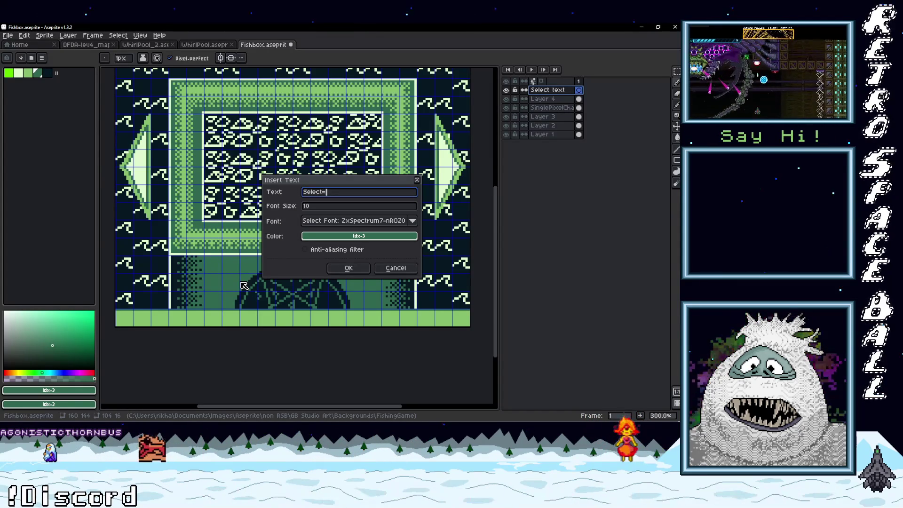
text(=)
key(Return)
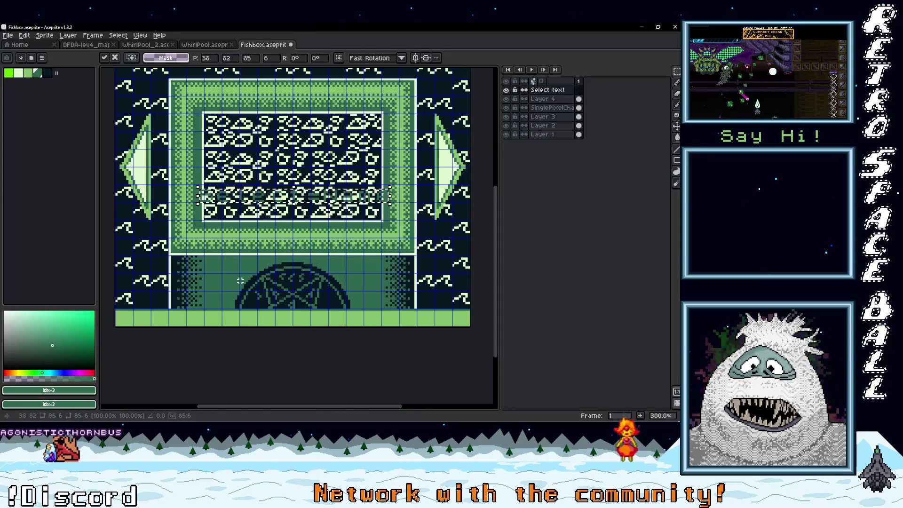
drag(281, 198, 198, 321)
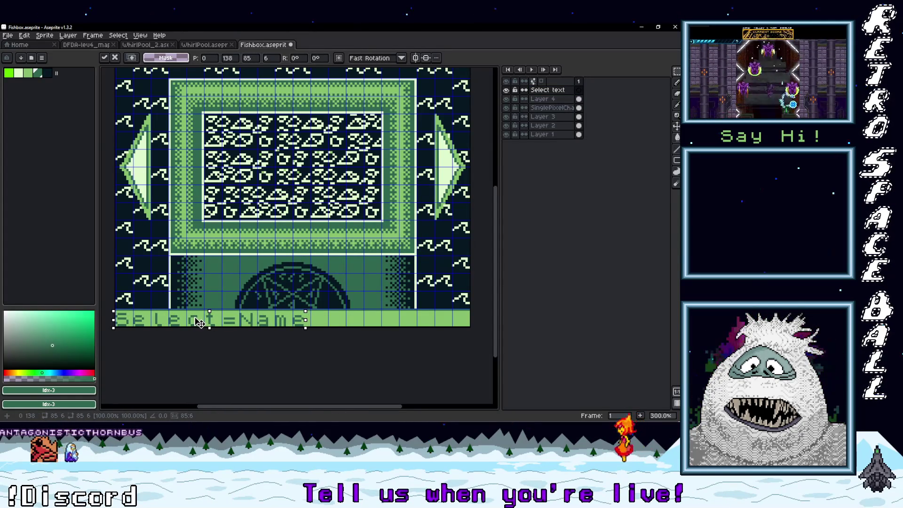
drag(198, 322, 198, 320)
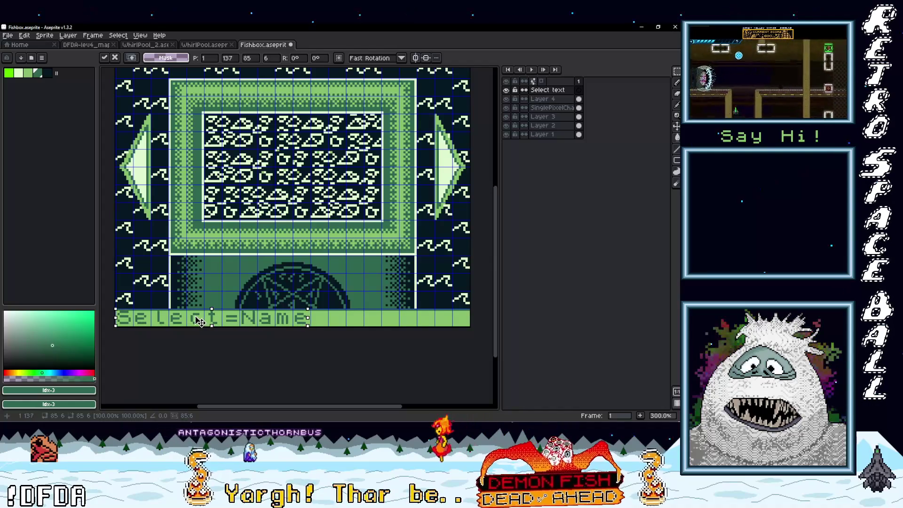
key(ctrl+d)
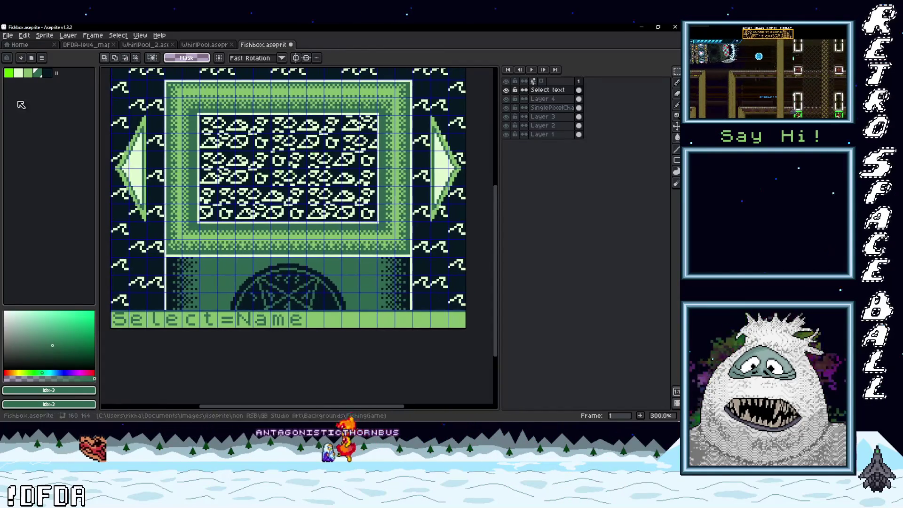
Set the drawing colour via palette keys and the eyedropper, then return to the pencil
key(9)
key(9)
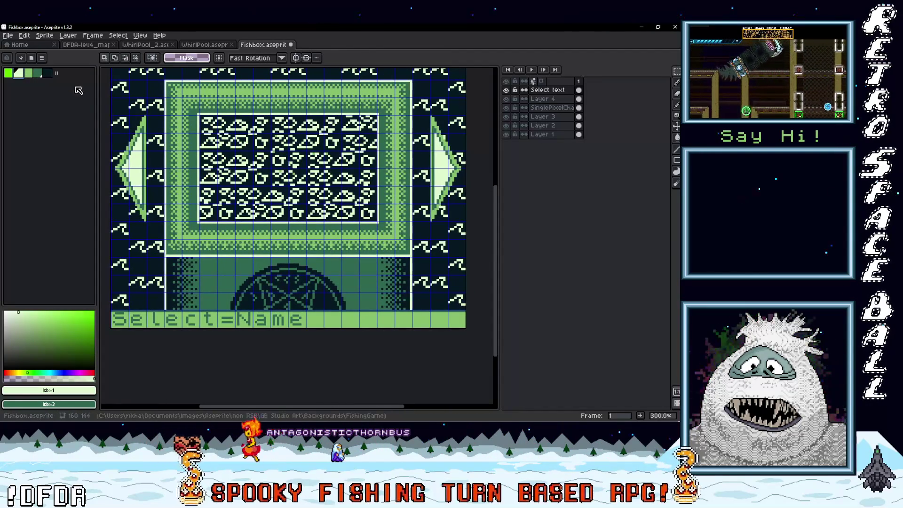
key(0)
key(0)
key(0)
scroll(186, 309, up, 2)
scroll(186, 309, down, 2)
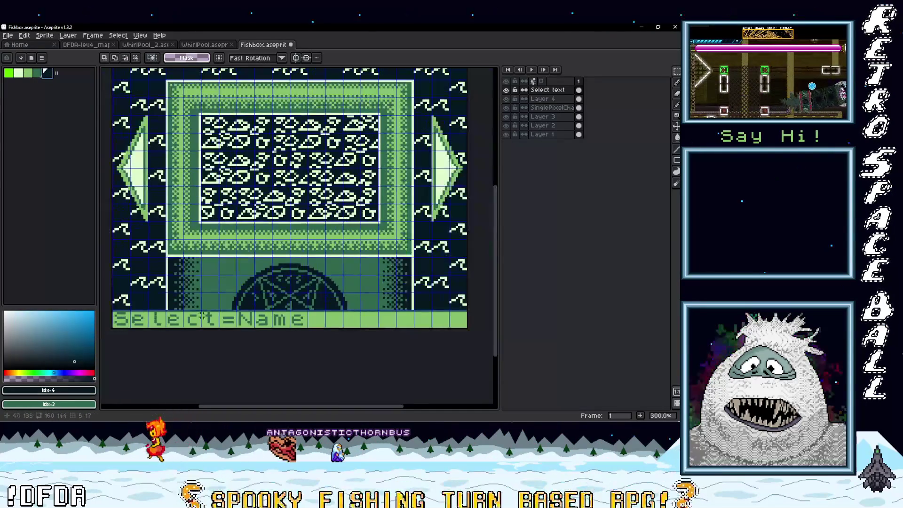
key(i)
click(291, 316)
key(b)
Select Layer 4, go back to the Select text layer, and bring the Name end into view
scroll(450, 314, up, 2)
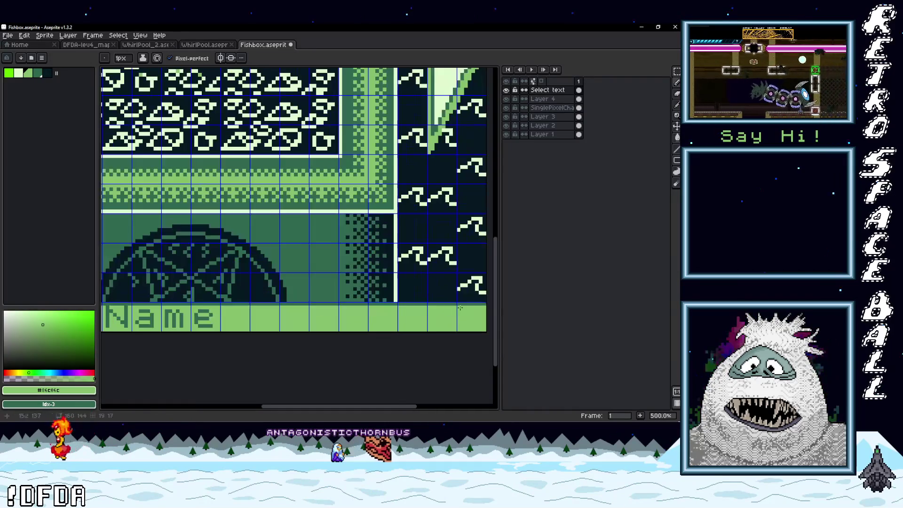
scroll(450, 314, right, 2)
scroll(389, 306, left, 4)
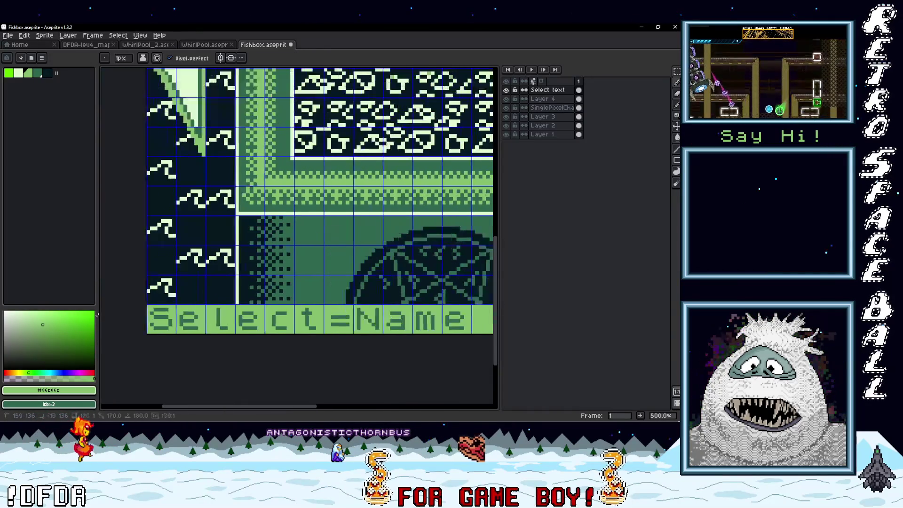
click(548, 99)
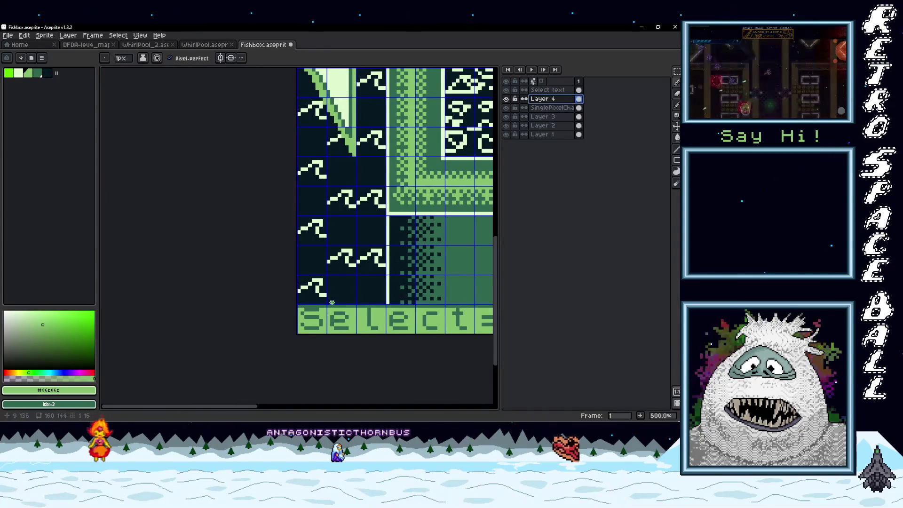
scroll(301, 305, right, 5)
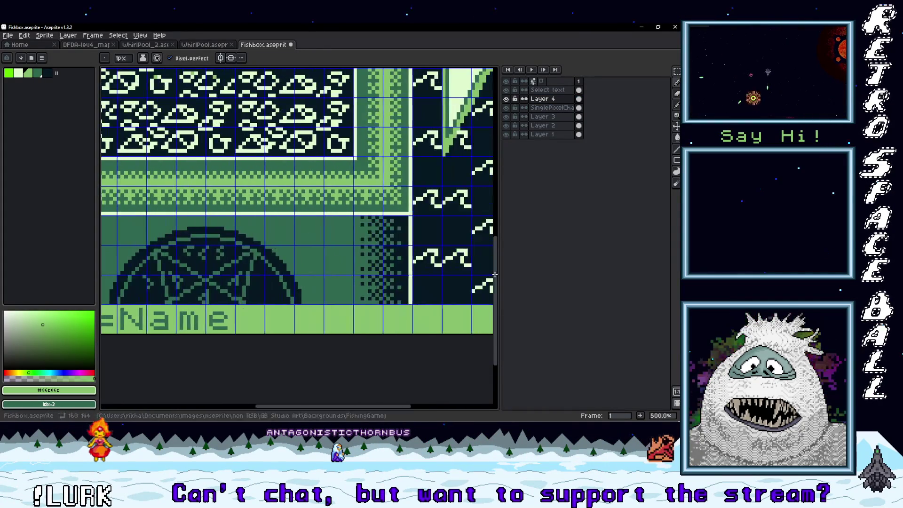
scroll(377, 285, down, 2)
key(Up)
scroll(332, 265, right, 4)
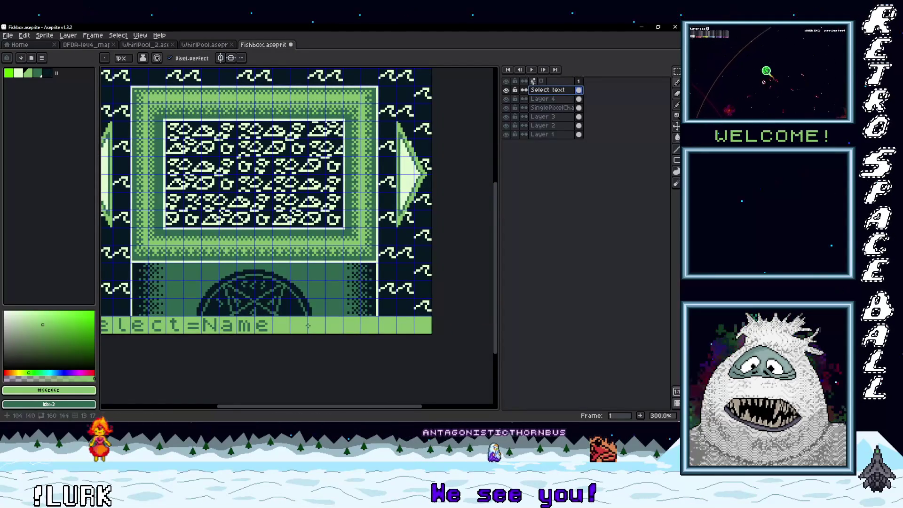
scroll(309, 325, up, 1)
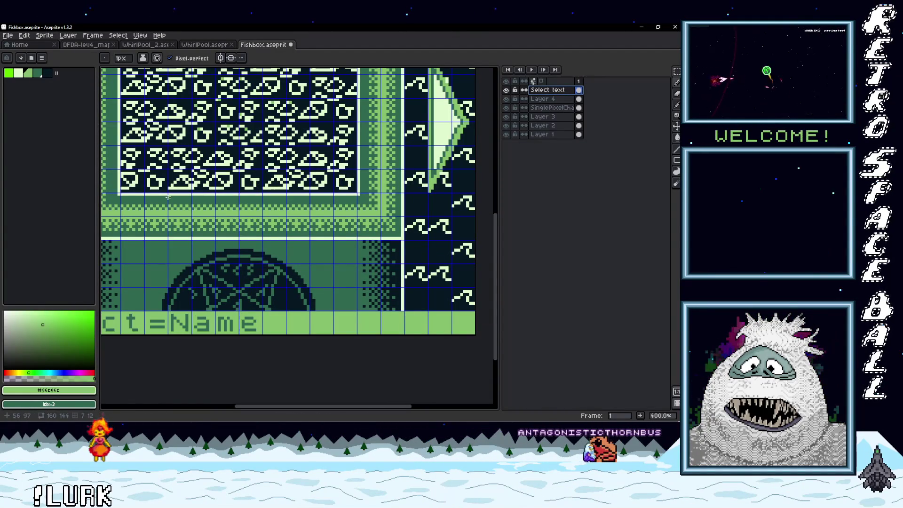
scroll(281, 330, up, 2)
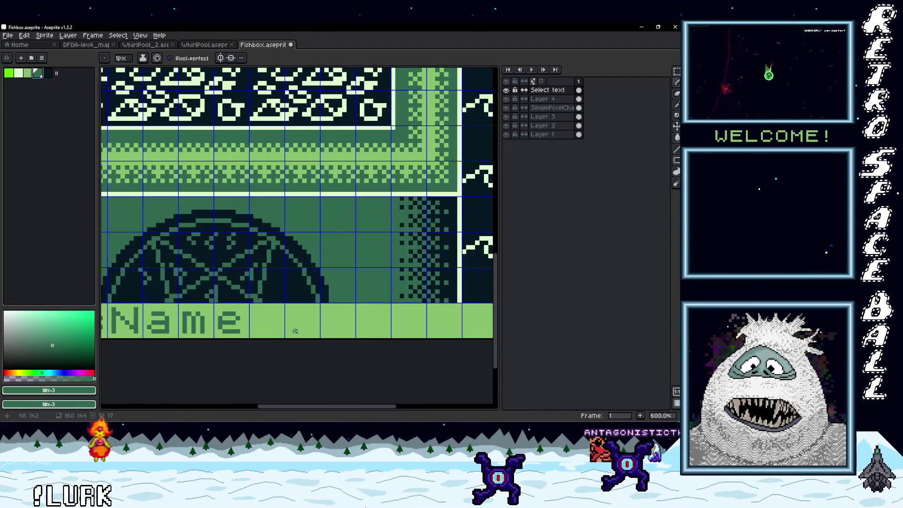
mouse_move(281, 330)
mouse_down()
mouse_move(266, 335)
mouse_move(299, 340)
mouse_move(295, 314)
mouse_move(269, 310)
mouse_up()
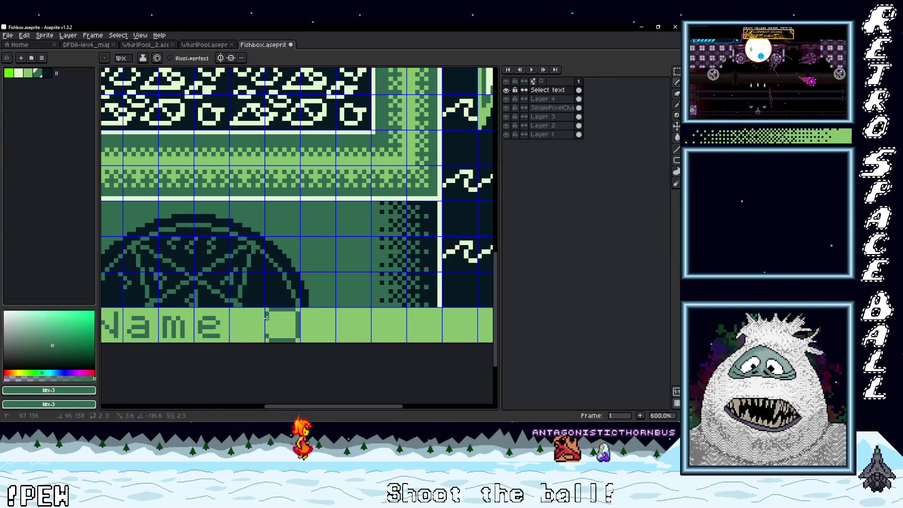
Copy the dark square further along the bar to make a second button square
scroll(278, 328, down, 2)
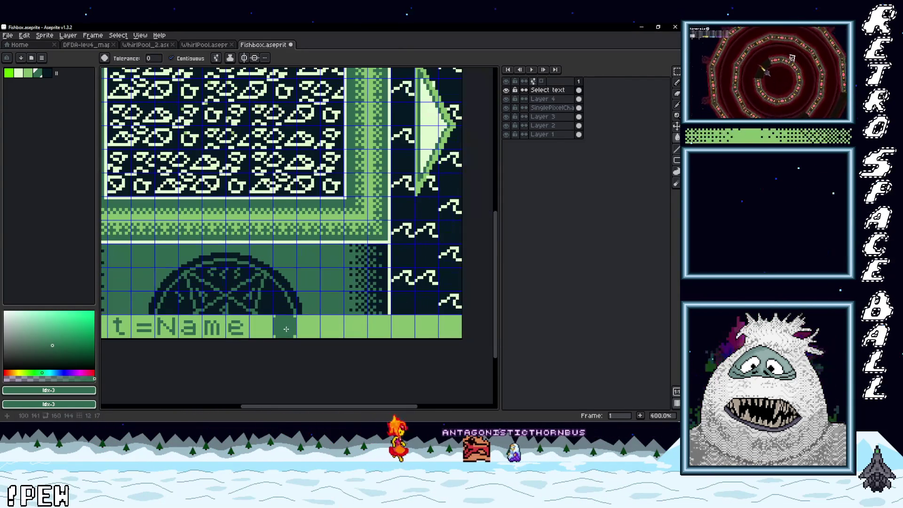
key(m)
drag(289, 336, 338, 337)
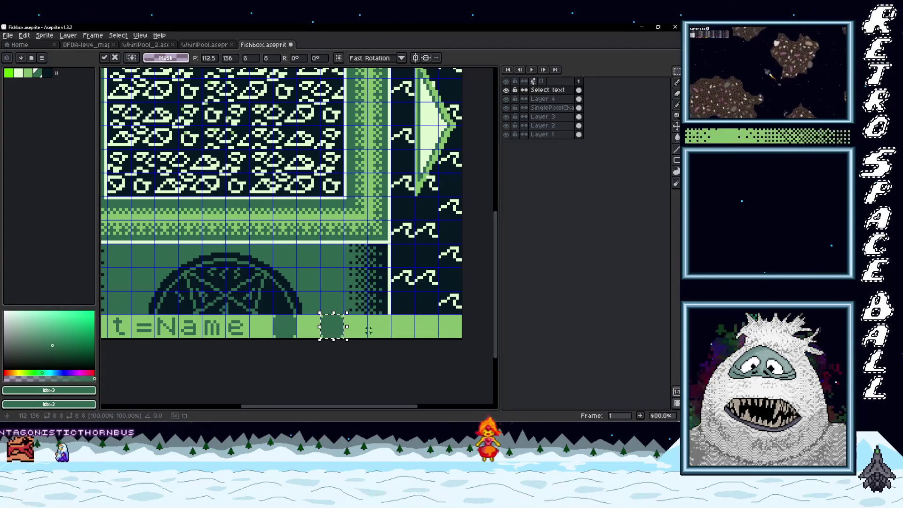
key(ctrl+d)
key(ctrl+t)
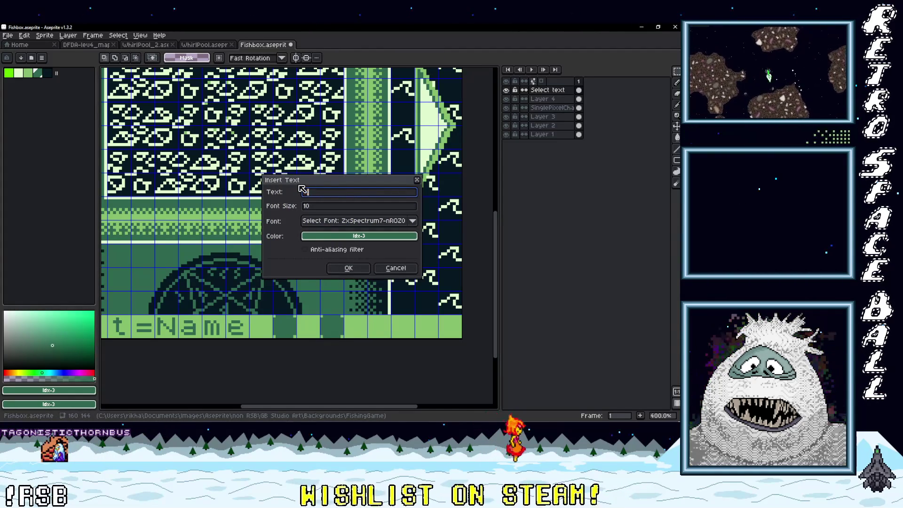
Place the '=' and 'SFX' text right after the two dark squares
key(Return)
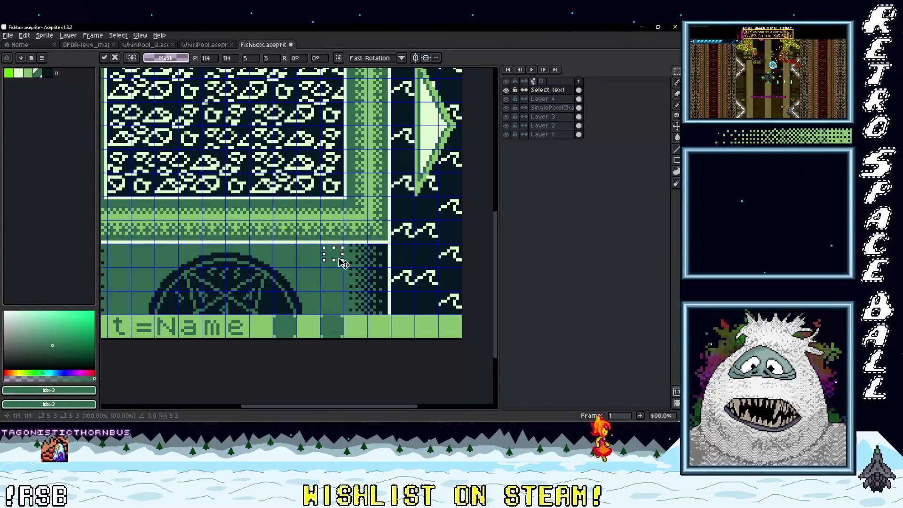
key(ctrl+d)
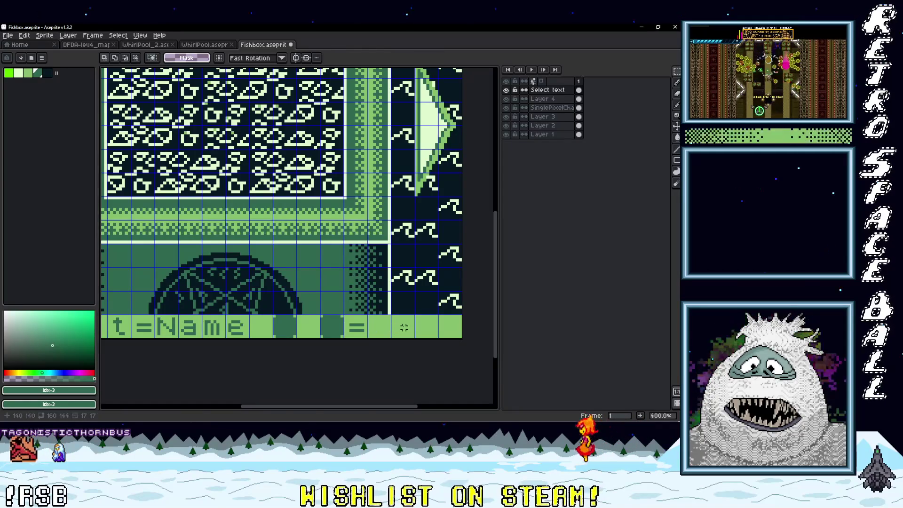
key(ctrl+t)
text(SFX)
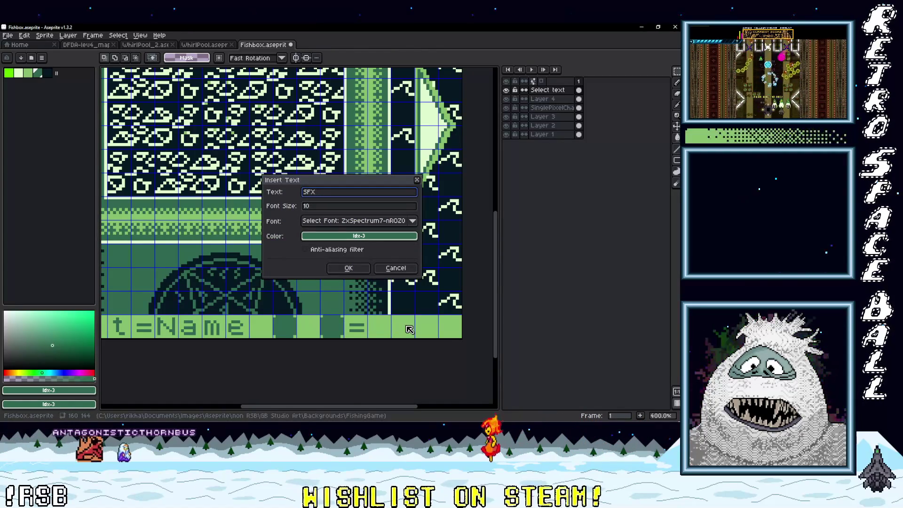
key(Return)
drag(298, 208, 421, 332)
key(ctrl+d)
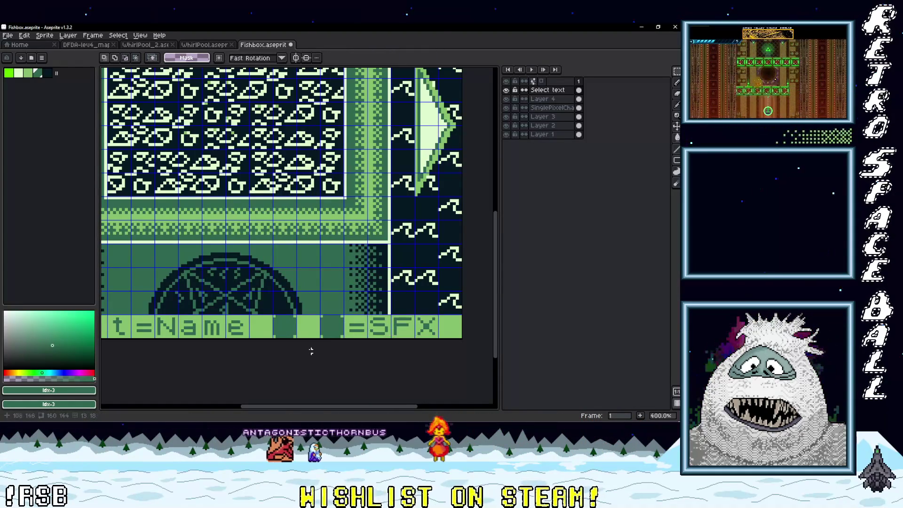
Choose the lightest palette green as the colour for the button letters
scroll(295, 336, down, 2)
scroll(296, 345, up, 1)
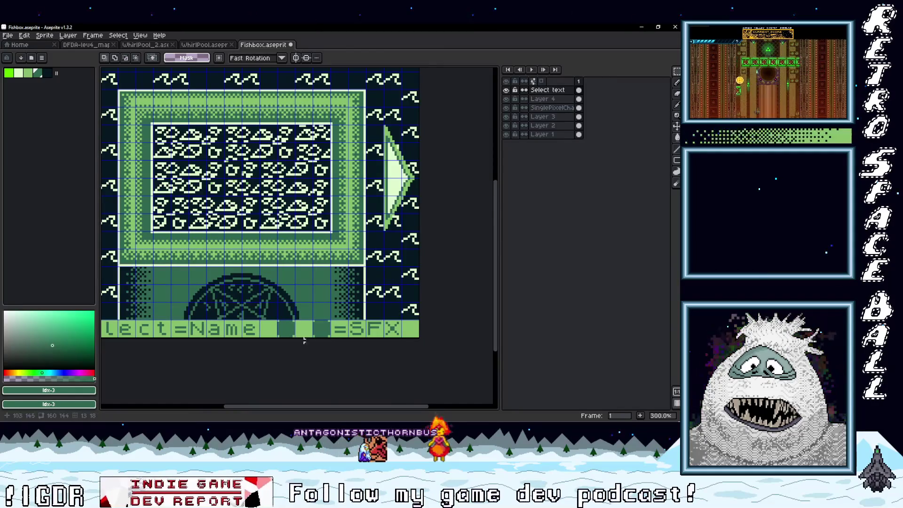
scroll(311, 340, up, 1)
scroll(309, 343, right, 3)
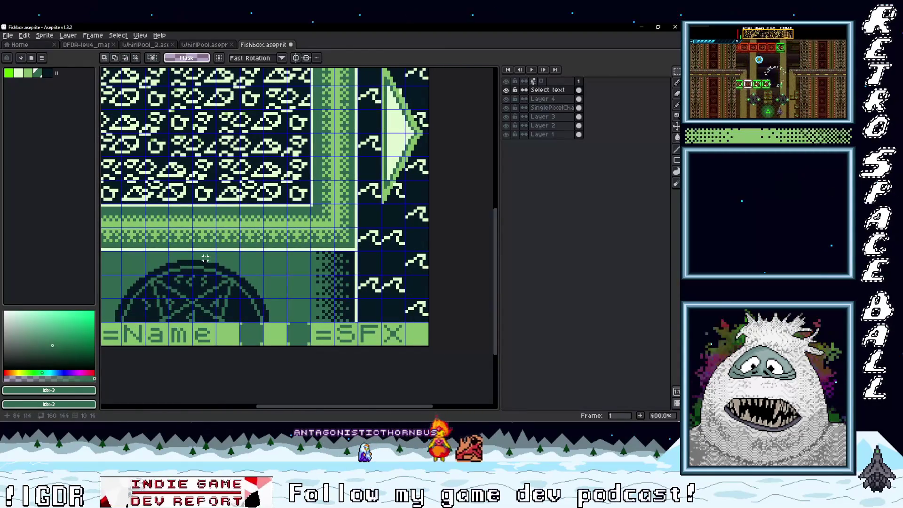
click(21, 76)
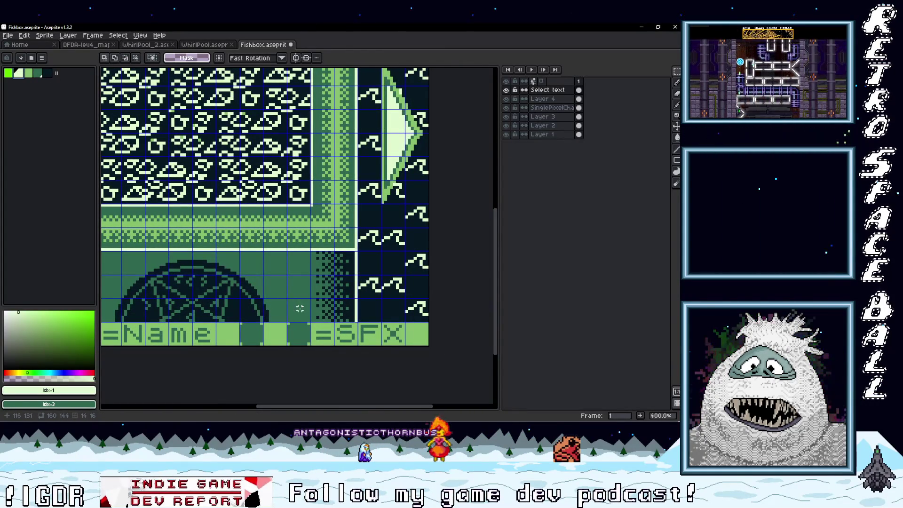
Insert light-green 'A B' text and drop the letters onto the two dark squares
key(ctrl+t)
text(AB)
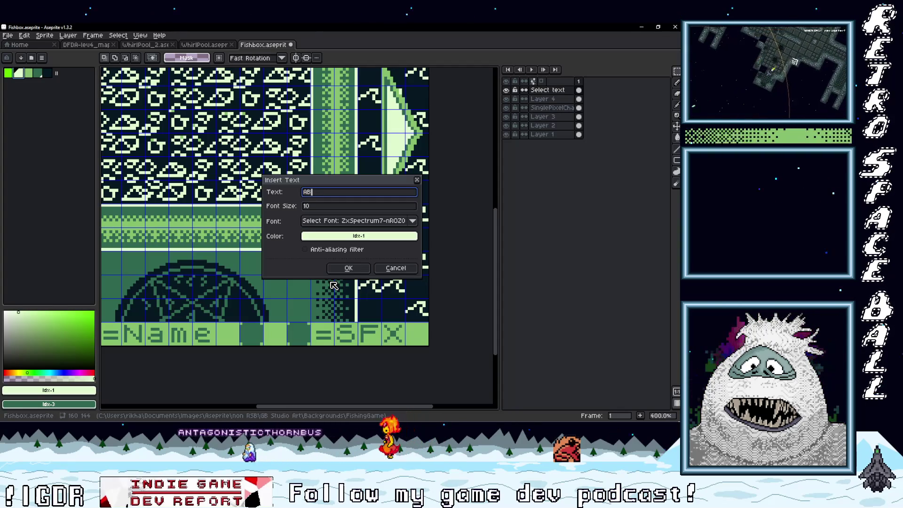
key(BackSpace)
text(B)
key(Return)
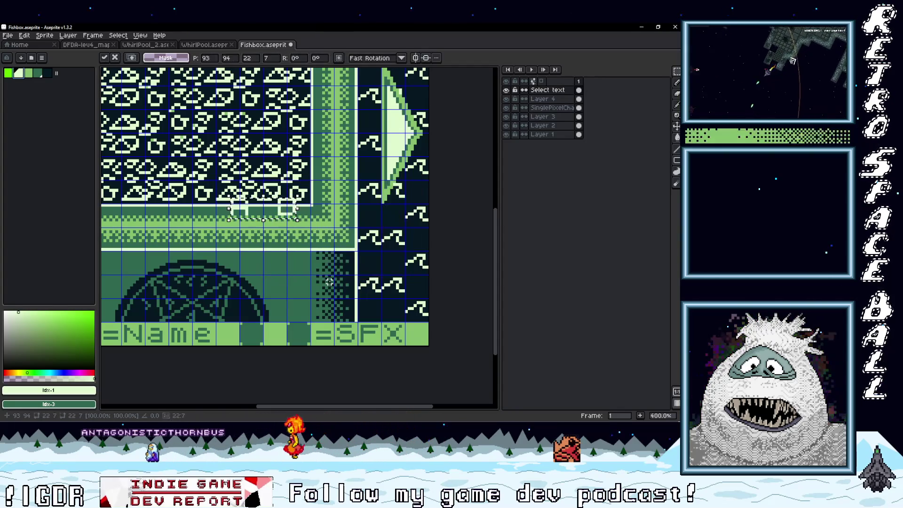
drag(296, 235, 301, 342)
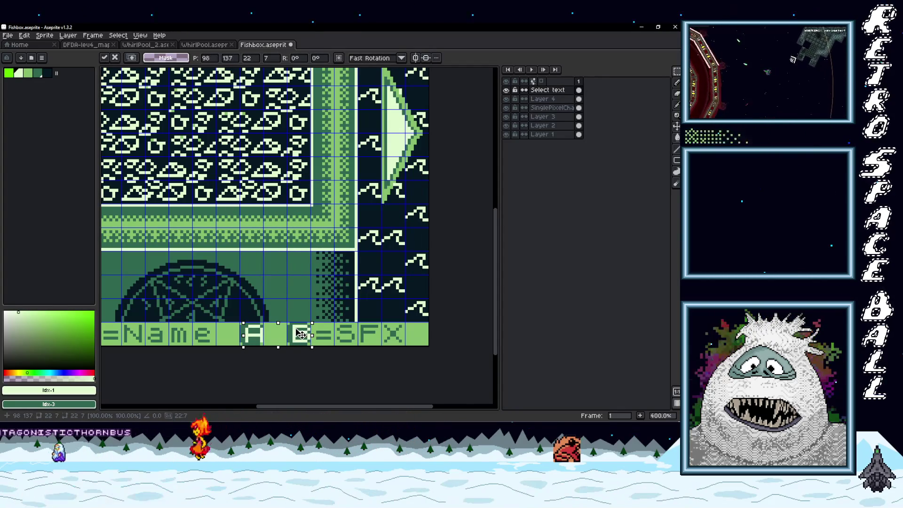
key(Return)
scroll(335, 359, down, 2)
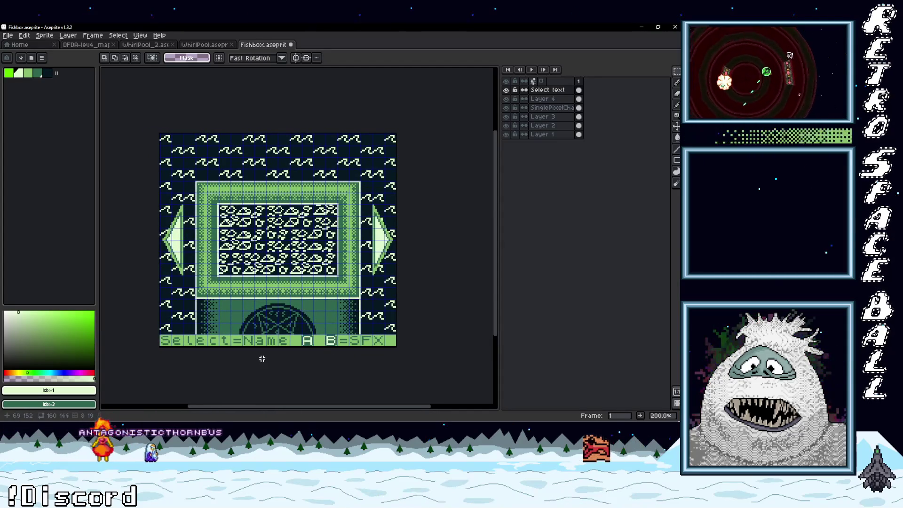
scroll(260, 359, up, 1)
mouse_move(283, 358)
mouse_down()
mouse_move(327, 355)
mouse_move(303, 355)
mouse_move(341, 375)
mouse_up()
scroll(338, 369, down, 1)
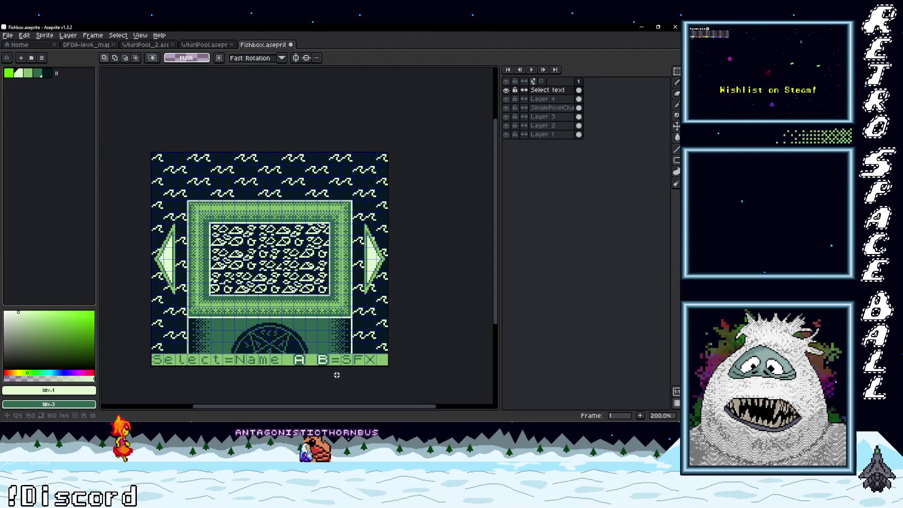
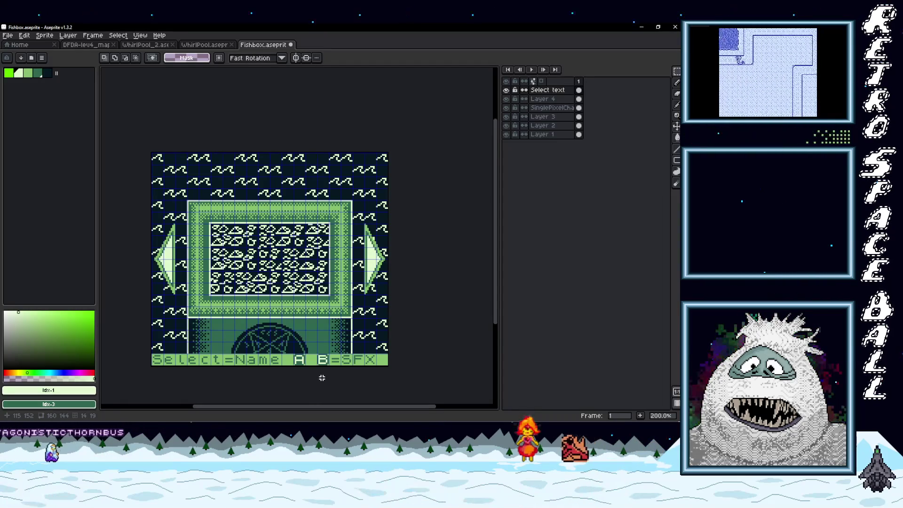
On Layer 4, move the green strip up to the Fishbox sprite's top edge
scroll(375, 308, up, 2)
scroll(375, 308, down, 2)
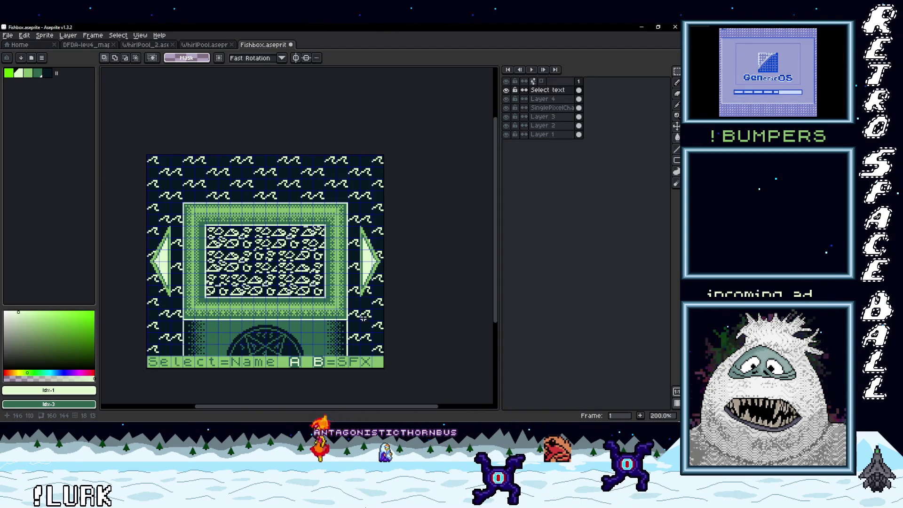
click(554, 99)
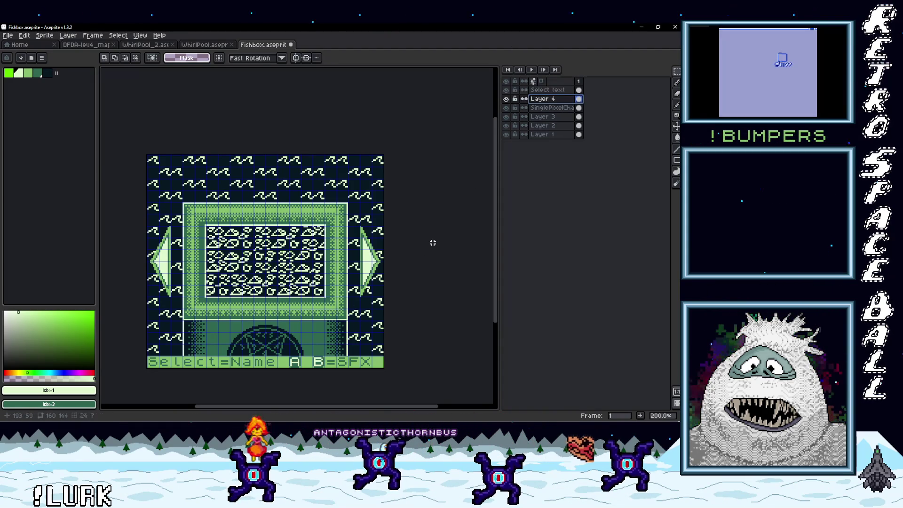
scroll(385, 360, up, 3)
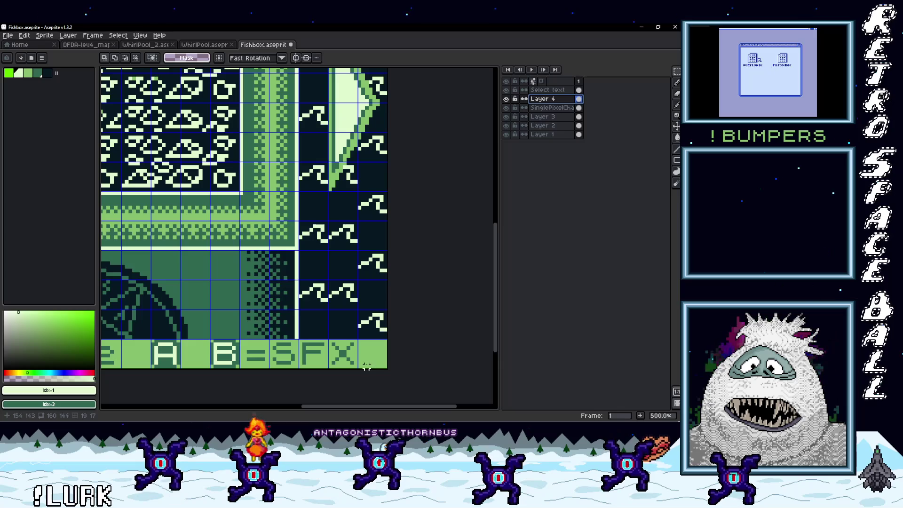
scroll(301, 357, left, 5)
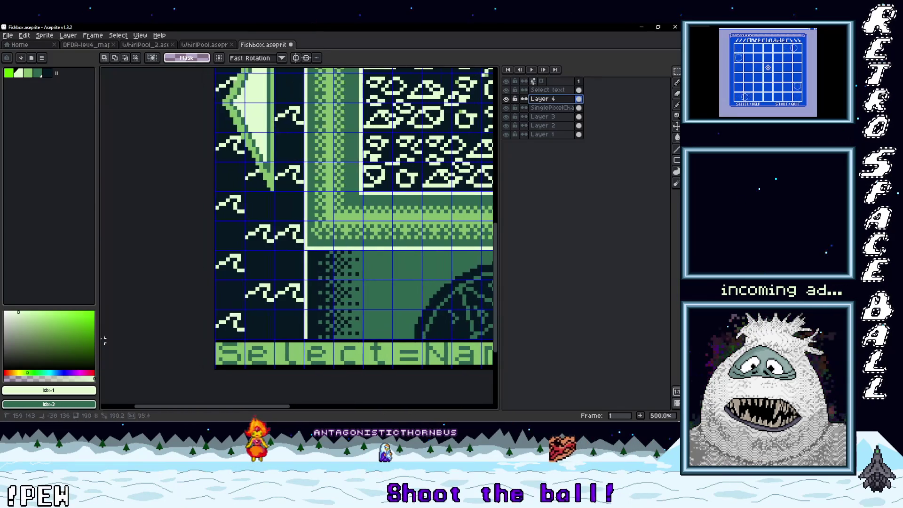
scroll(219, 348, down, 3)
mouse_move(265, 382)
mouse_down()
mouse_move(266, 239)
mouse_move(278, 192)
mouse_up()
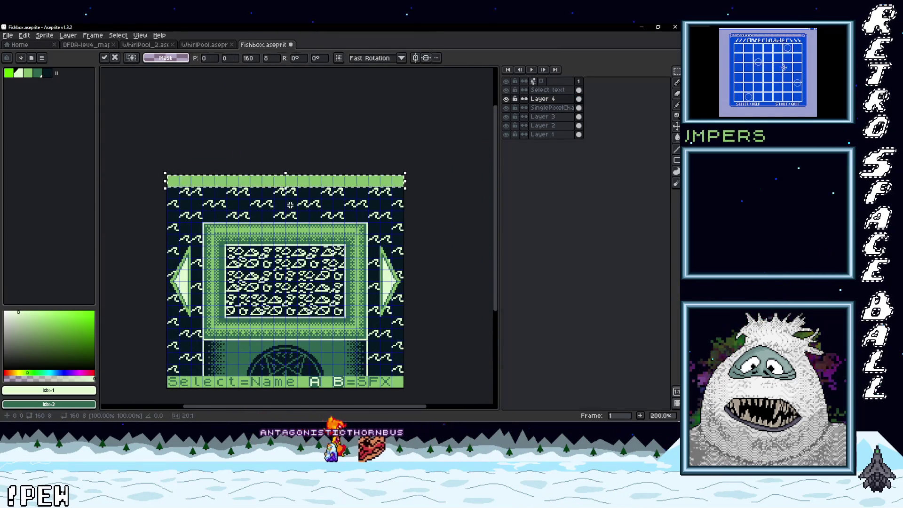
key(Return)
Return to the Select text layer and begin inserting new text
scroll(277, 192, up, 1)
scroll(263, 203, down, 1)
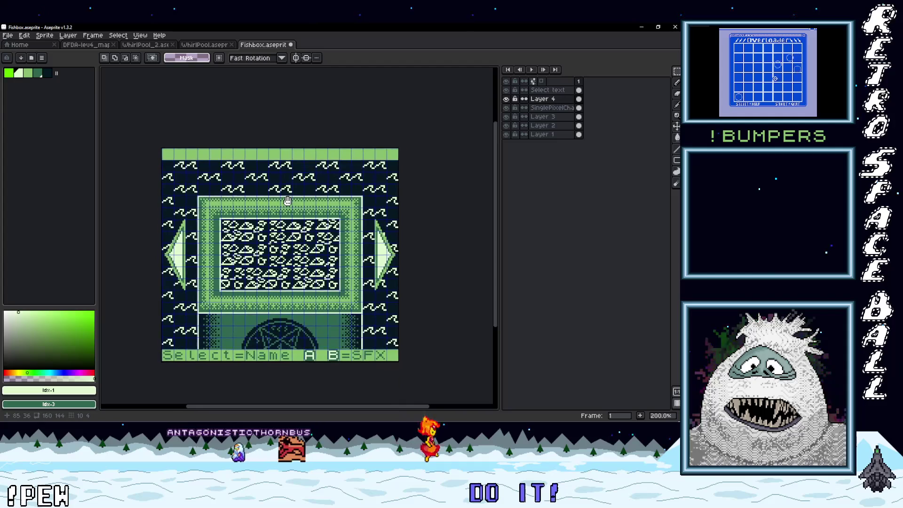
scroll(236, 213, up, 1)
key(Up)
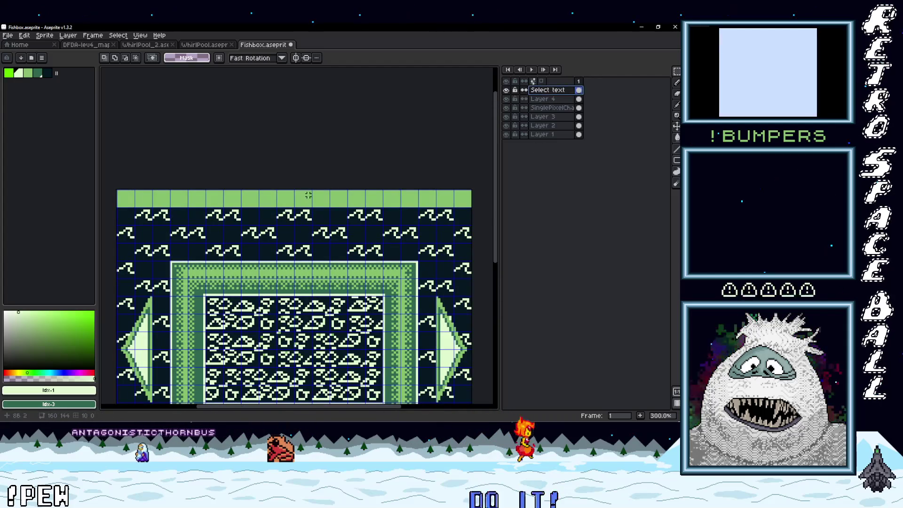
scroll(357, 207, down, 1)
scroll(357, 207, up, 1)
key(ctrl+t)
Insert the word START and place it at the left end of the top bar
text(STA)
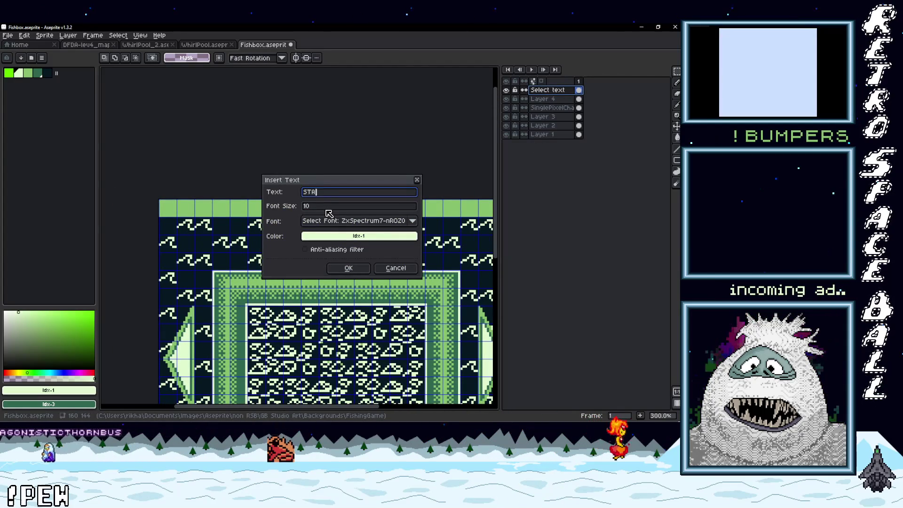
key(Return)
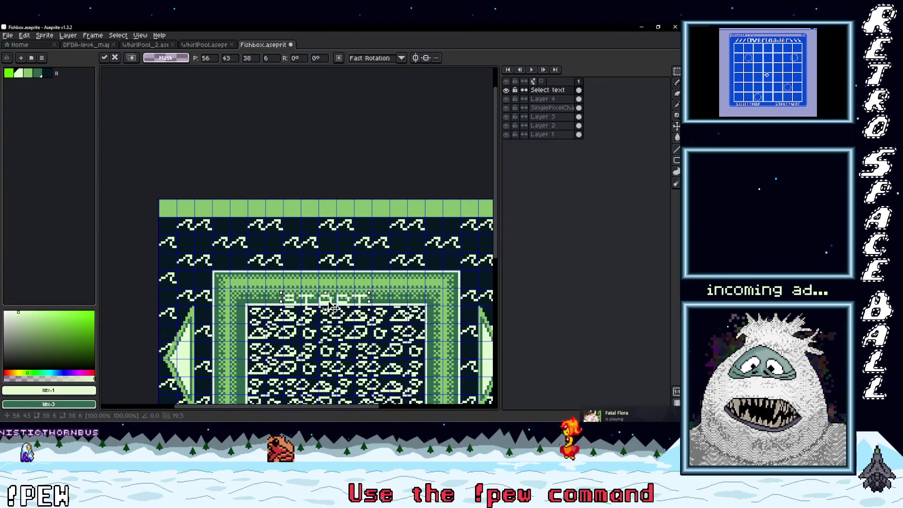
drag(333, 306, 215, 216)
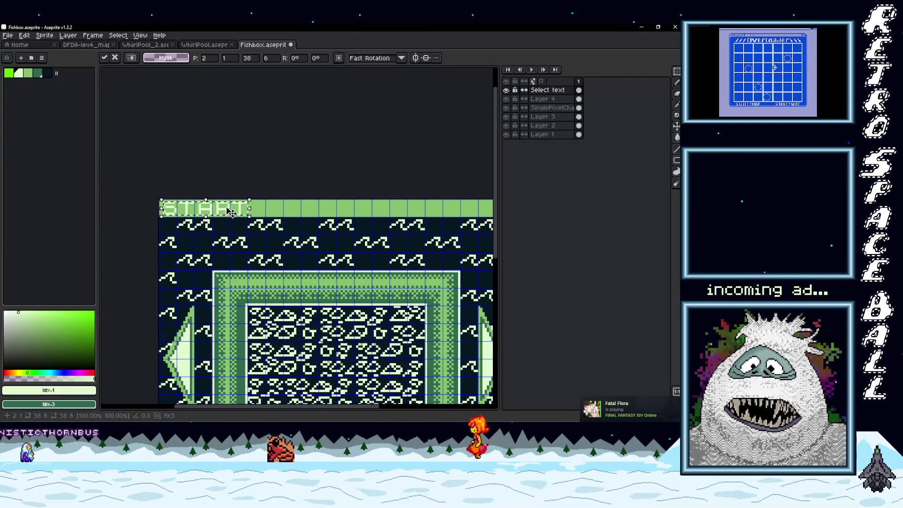
key(Return)
scroll(258, 218, down, 3)
scroll(259, 218, up, 3)
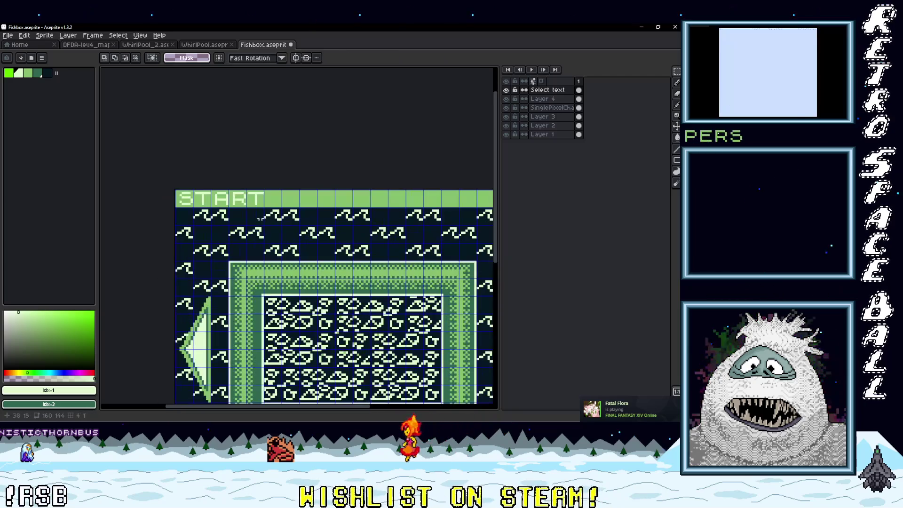
Recolour the START lettering dark green (idx-3) and nudge it one pixel left
click(38, 73)
scroll(192, 201, up, 1)
key(g)
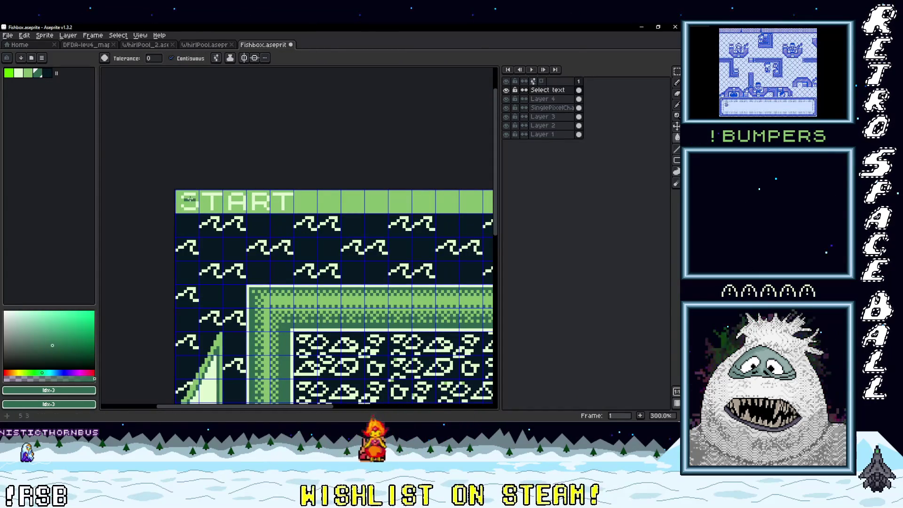
click(197, 193)
key(m)
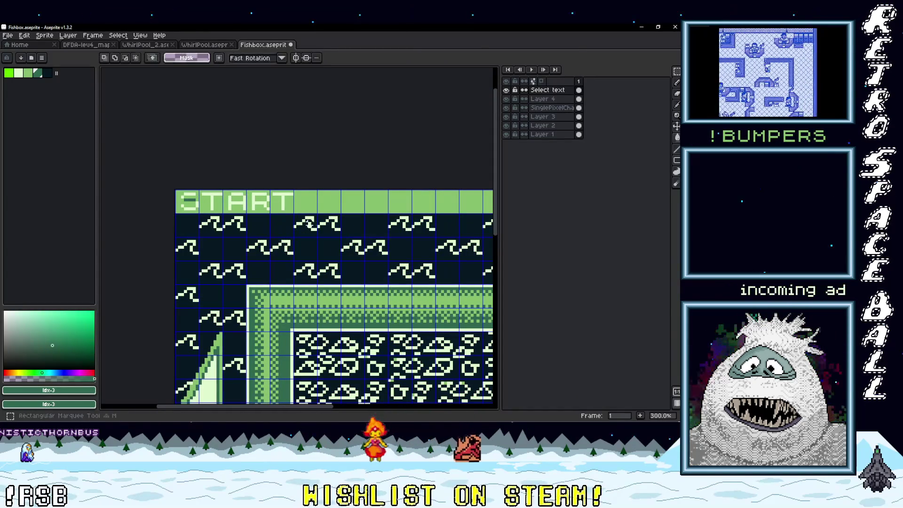
key(ctrl+z)
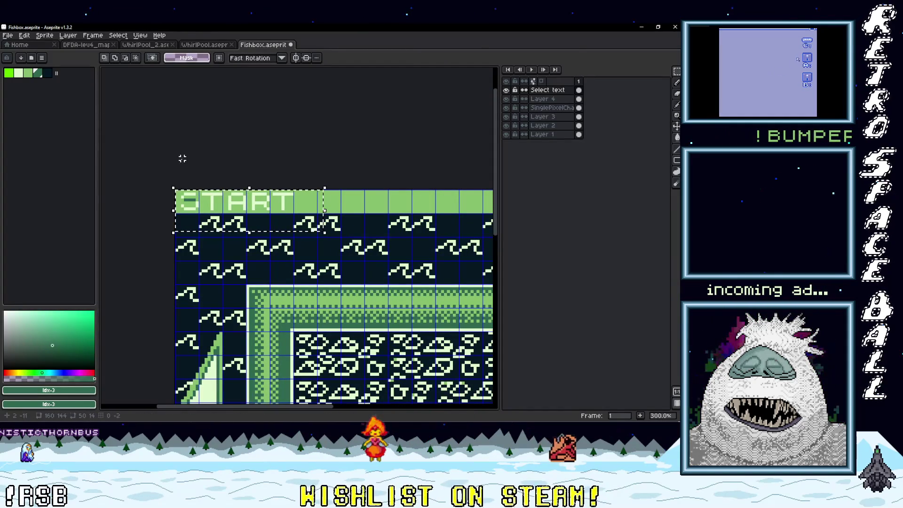
key(g)
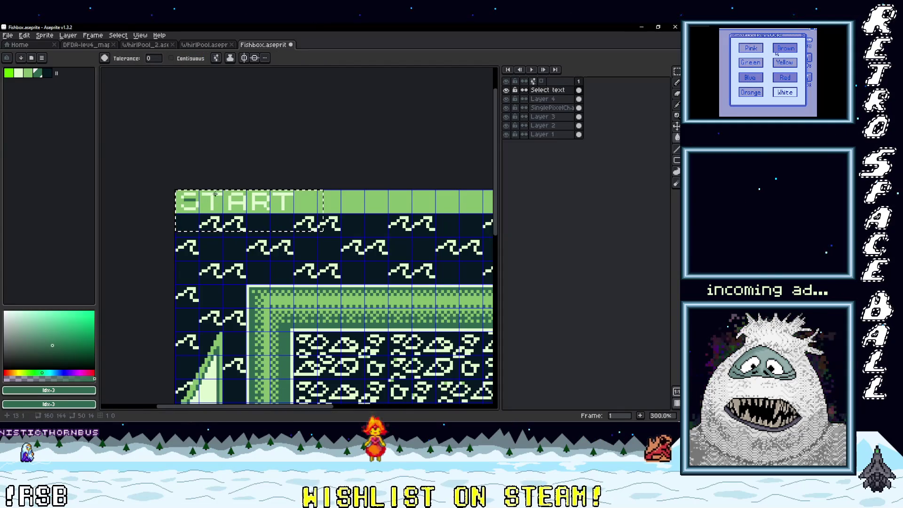
key(Left)
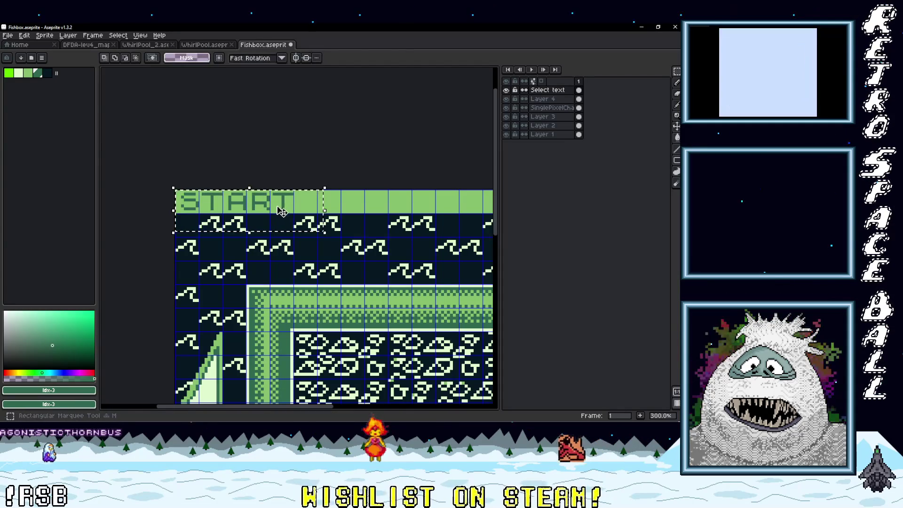
key(Return)
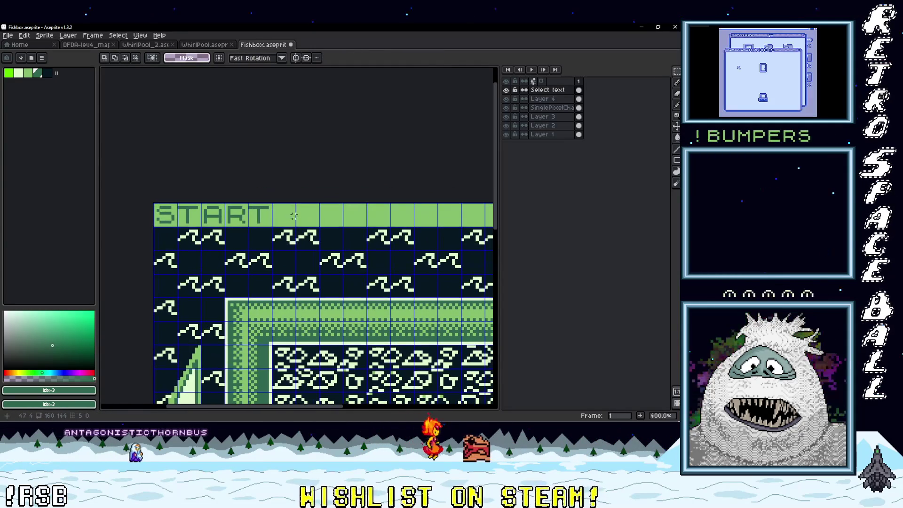
Insert an '=' sign directly after START in the top bar
key(ctrl+shift+t)
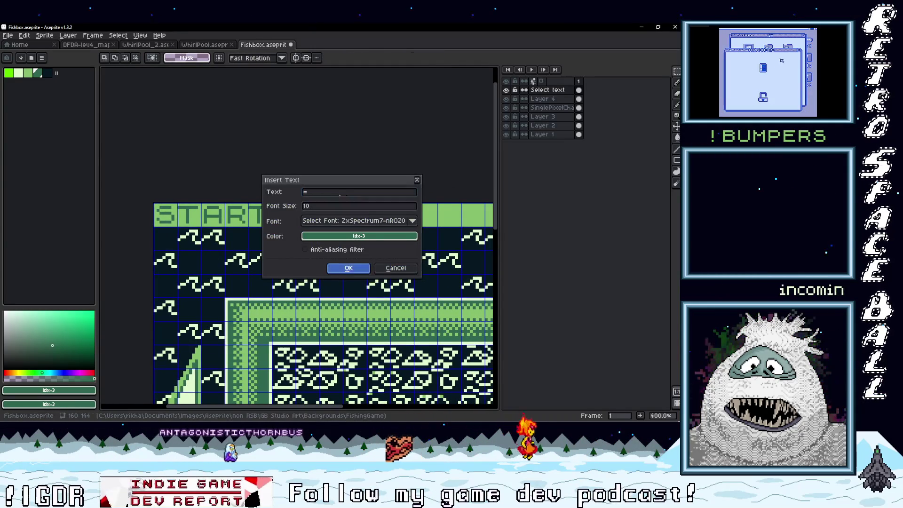
click(348, 267)
drag(327, 311, 303, 217)
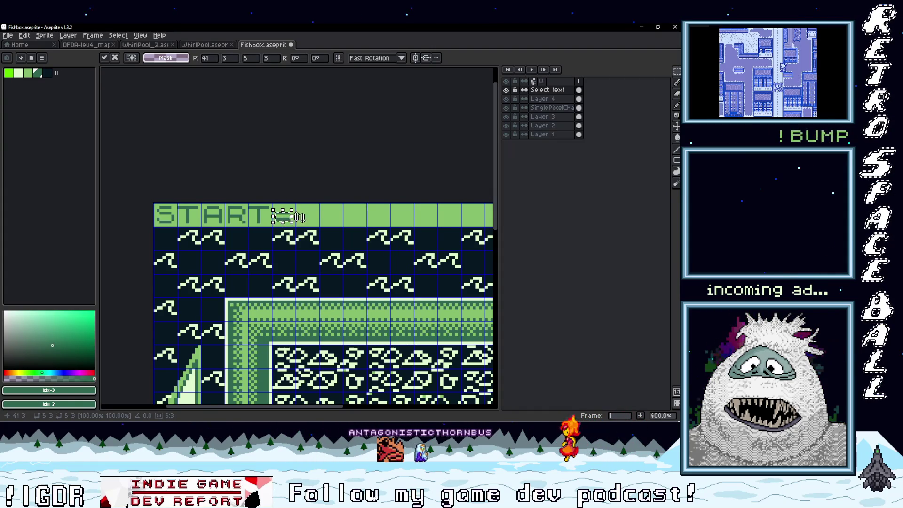
key(Return)
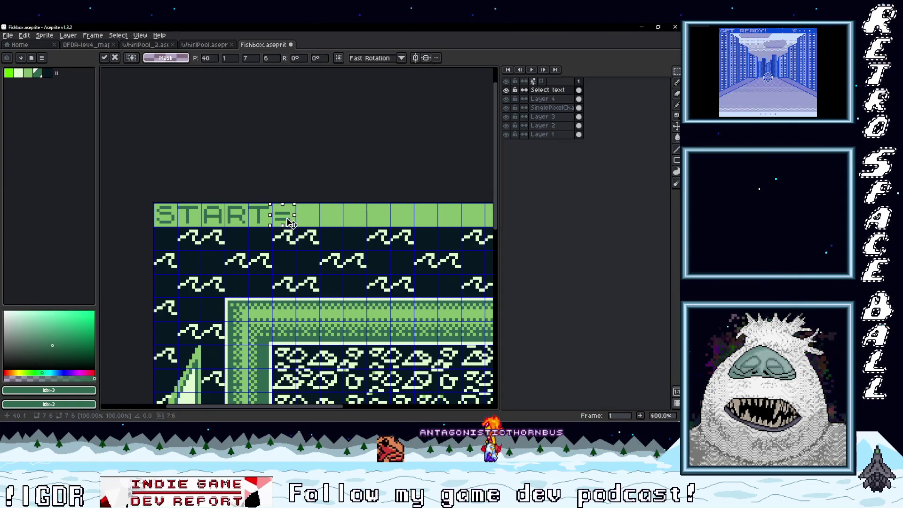
key(ctrl+d)
scroll(318, 221, up, 1)
scroll(317, 222, down, 1)
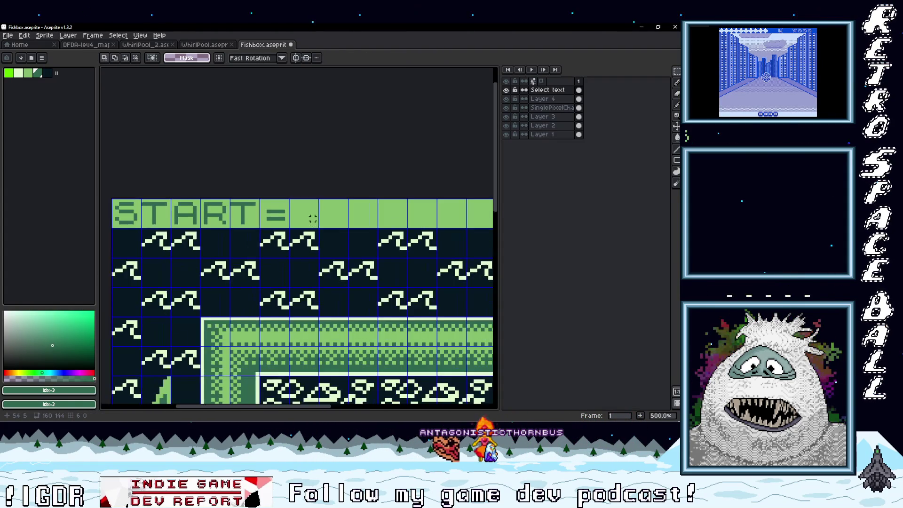
Insert the word EXIT after the equals sign and deselect it
key(ctrl+t)
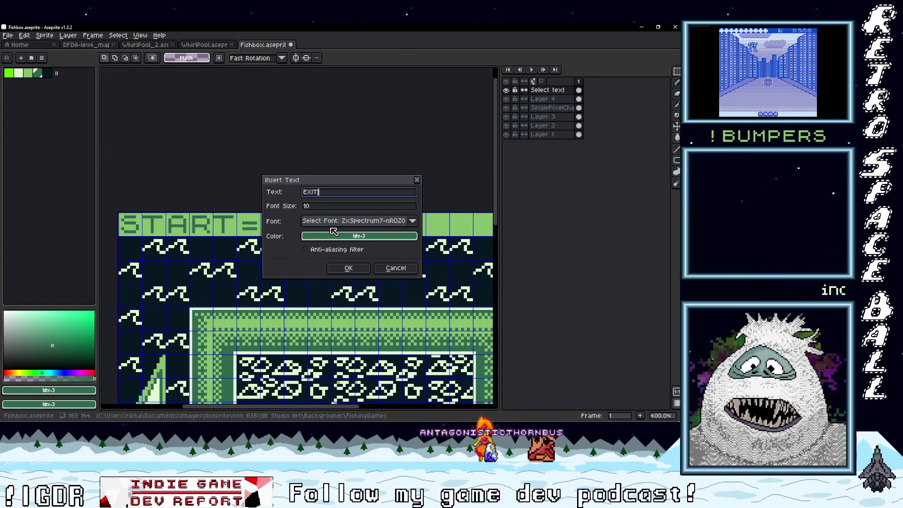
key(Return)
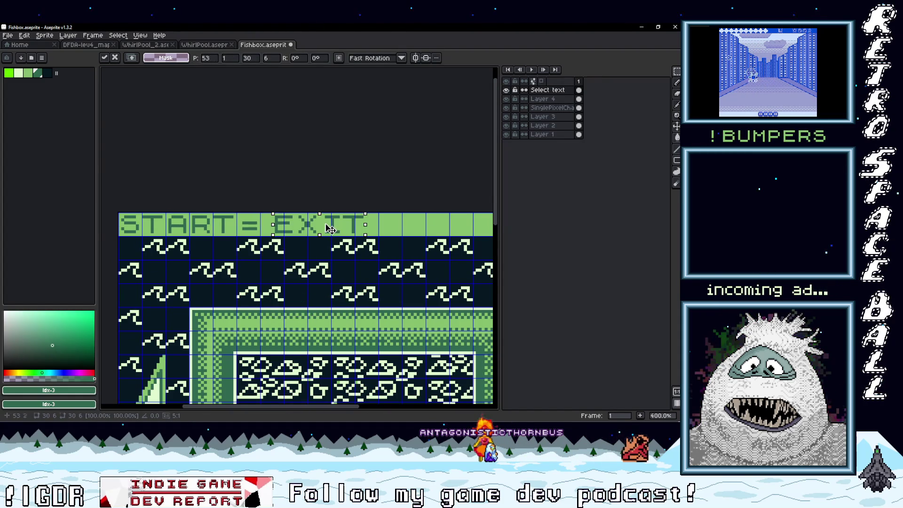
key(ctrl+d)
scroll(397, 234, down, 3)
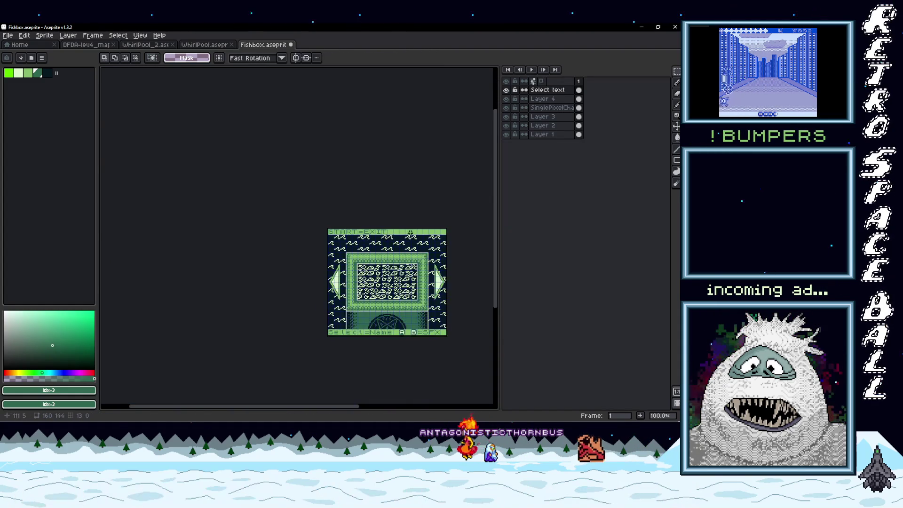
scroll(313, 230, up, 2)
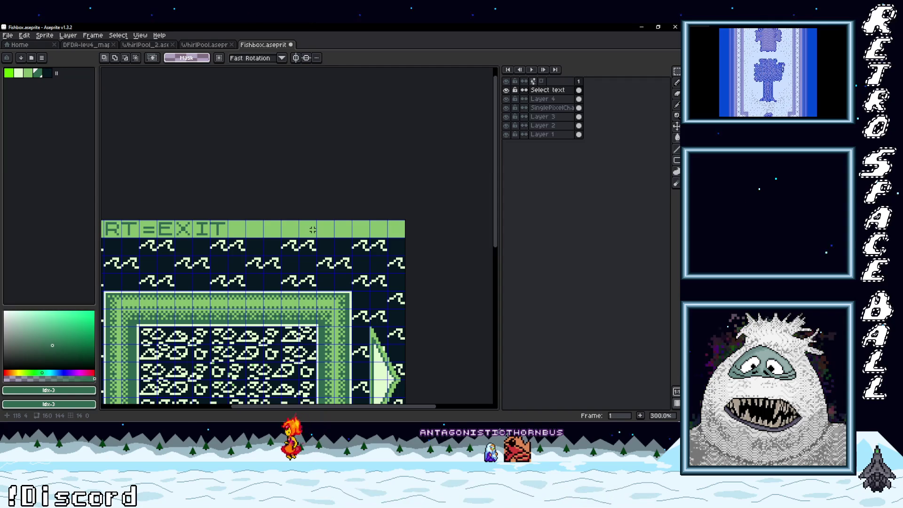
Touch up the arrow tile with dark-green pencil strokes, undoing the unwanted stroke and fill
scroll(268, 230, up, 2)
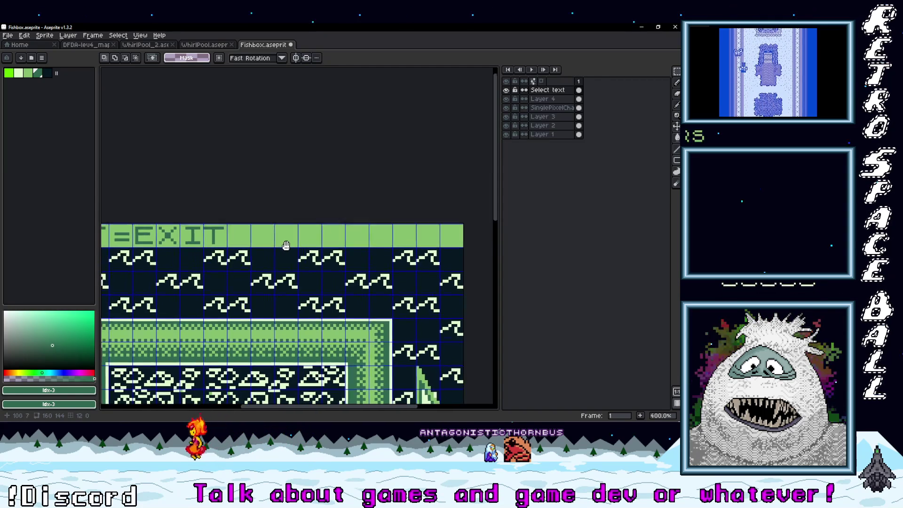
key(b)
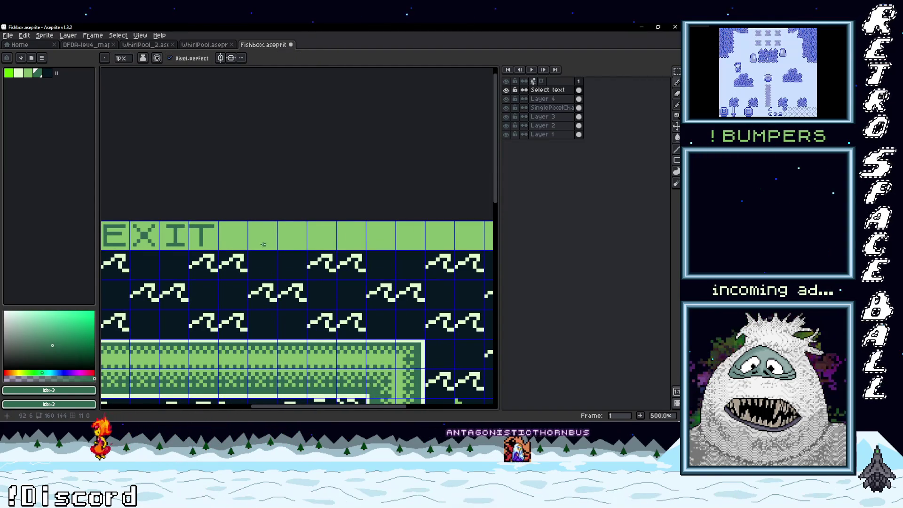
scroll(264, 244, up, 2)
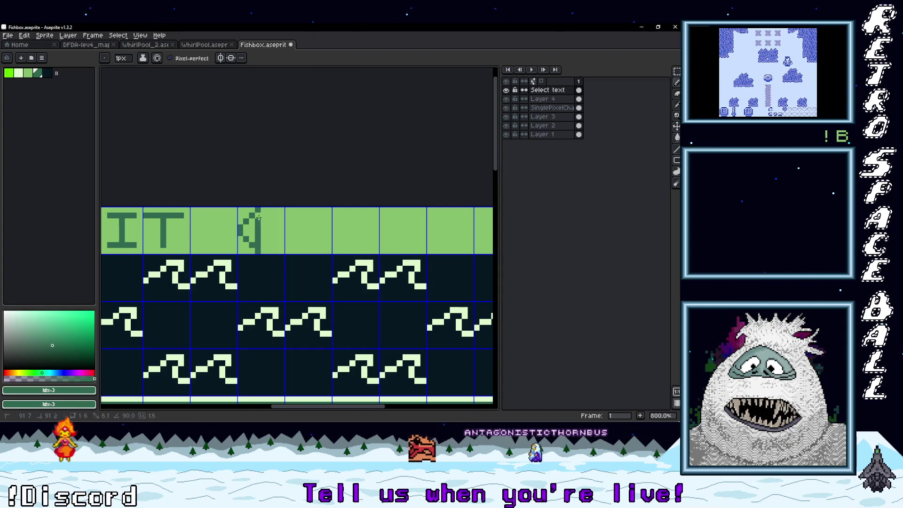
drag(250, 227, 249, 235)
scroll(266, 249, right, 2)
scroll(266, 249, up, 1)
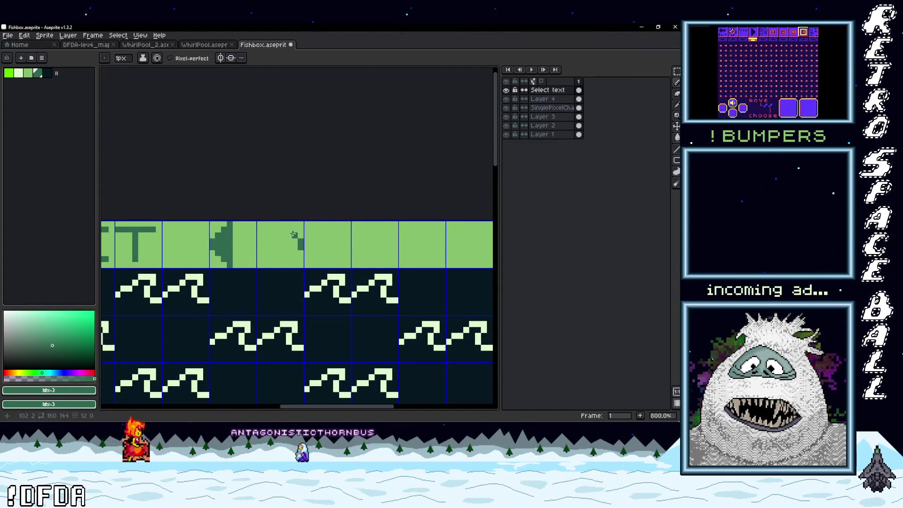
drag(283, 224, 283, 265)
key(ctrl+z)
click(291, 254)
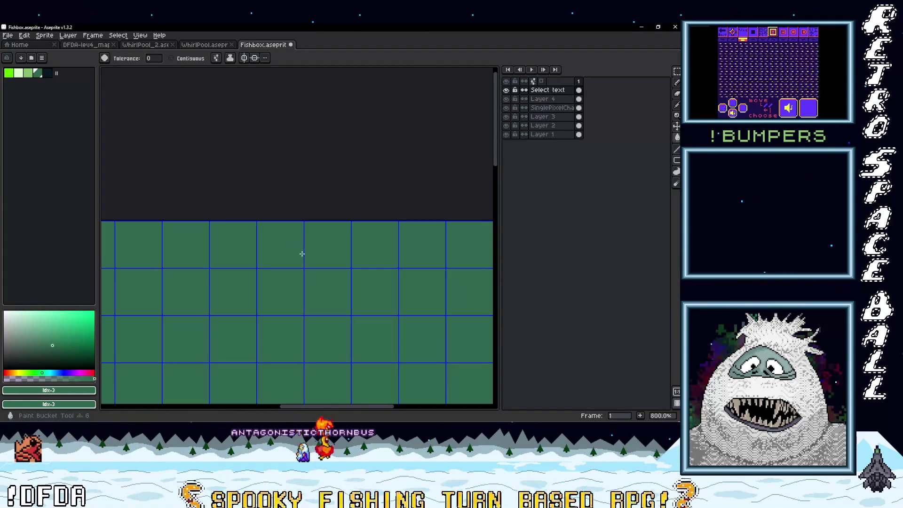
key(ctrl+z)
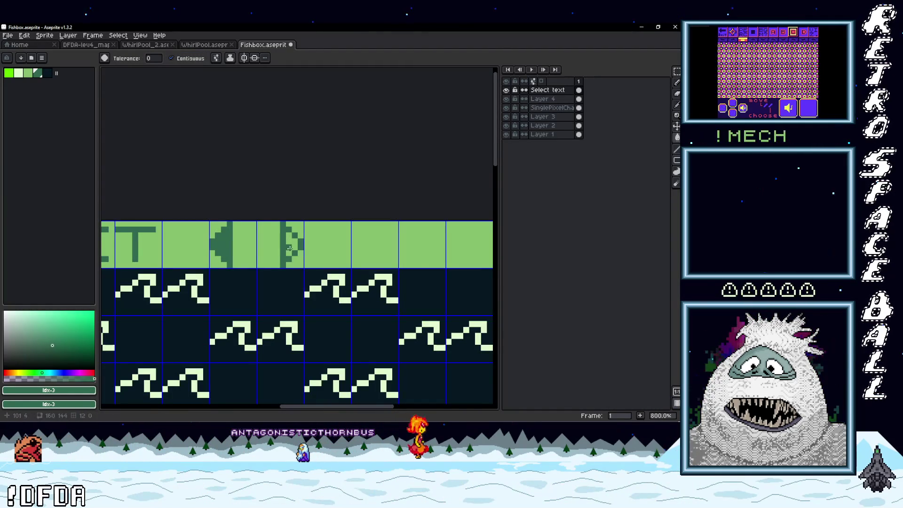
scroll(290, 250, down, 3)
scroll(294, 252, up, 3)
scroll(305, 261, down, 2)
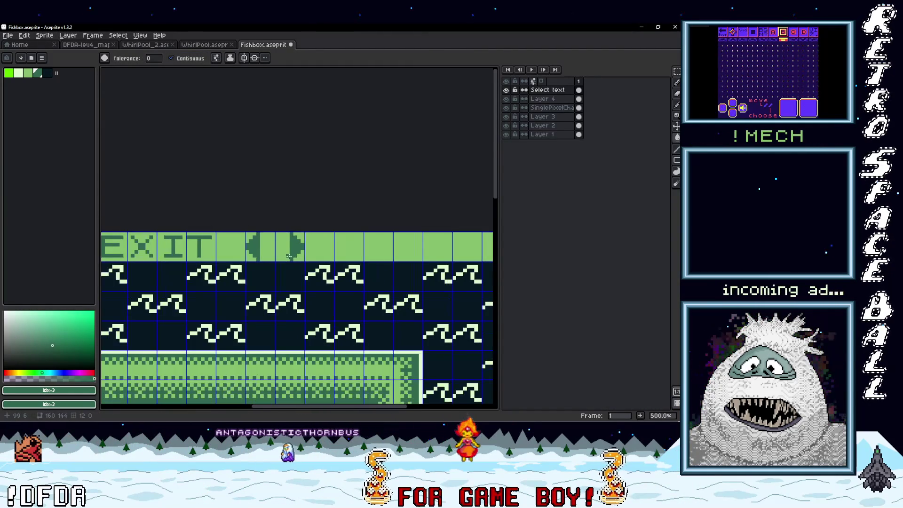
Paste a copy of the arrow tile beside the other arrow after EXIT
key(ctrl+v)
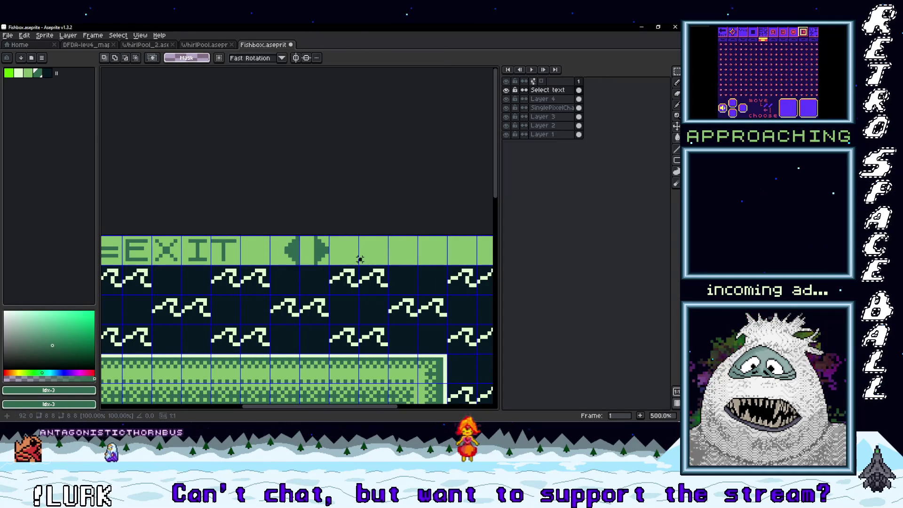
key(Return)
drag(348, 260, 308, 264)
key(ctrl+t)
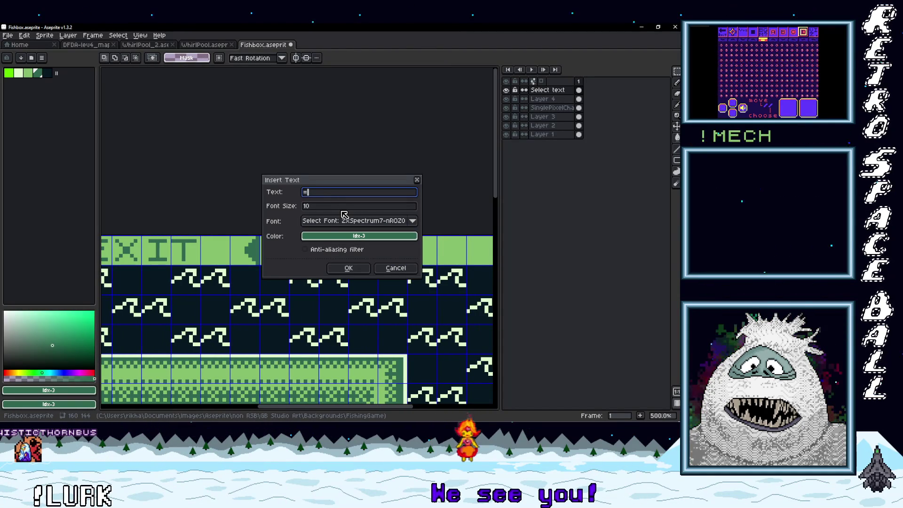
Place an '=' sign after the arrows in the top bar
click(346, 269)
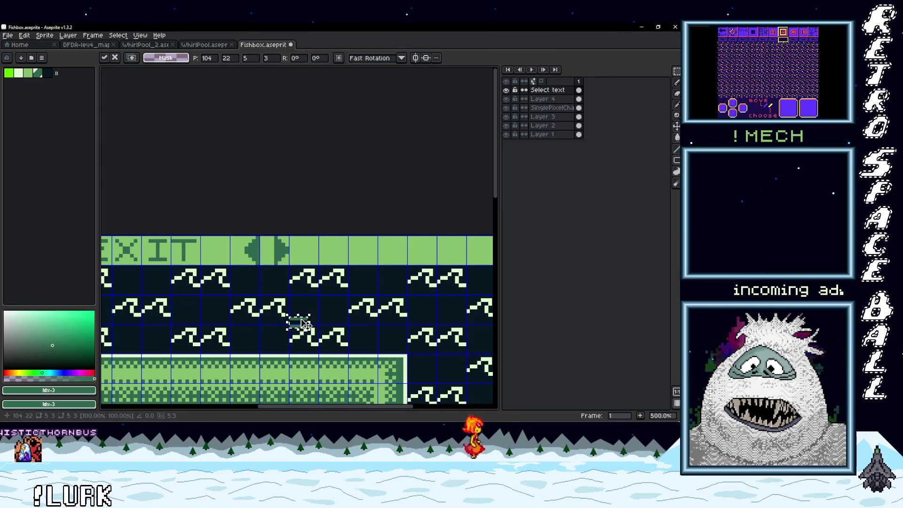
key(Return)
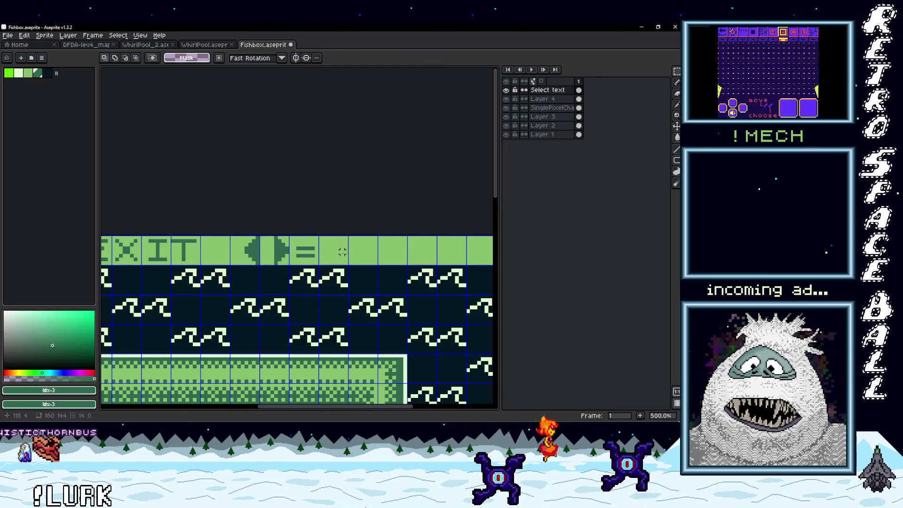
scroll(313, 272, down, 1)
scroll(313, 272, down, 1)
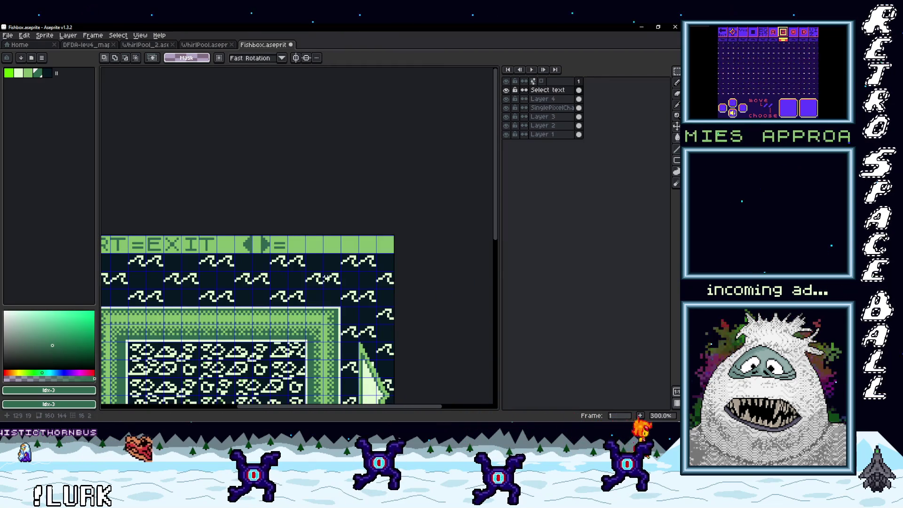
scroll(316, 245, up, 2)
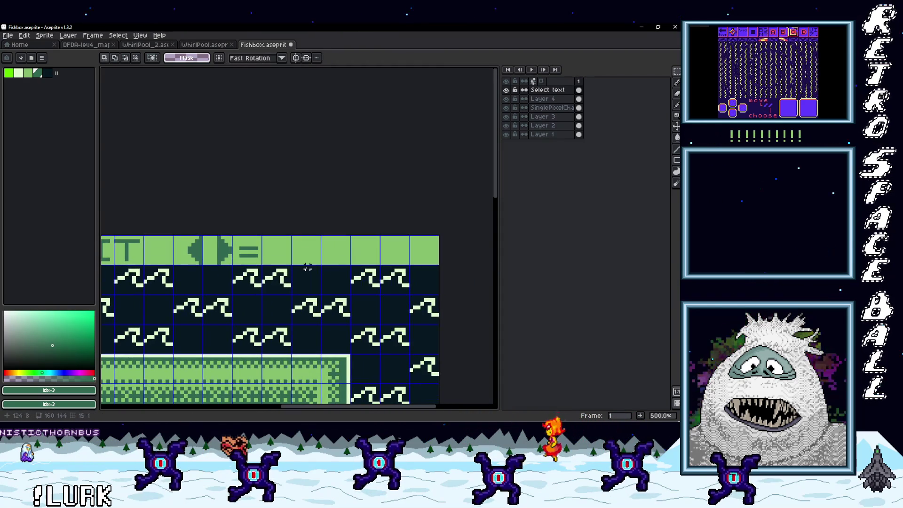
drag(316, 245, 304, 259)
Insert PREV/NEXT text and drag it up into the top green row
key(ctrl+t)
text(PREV/NEX)
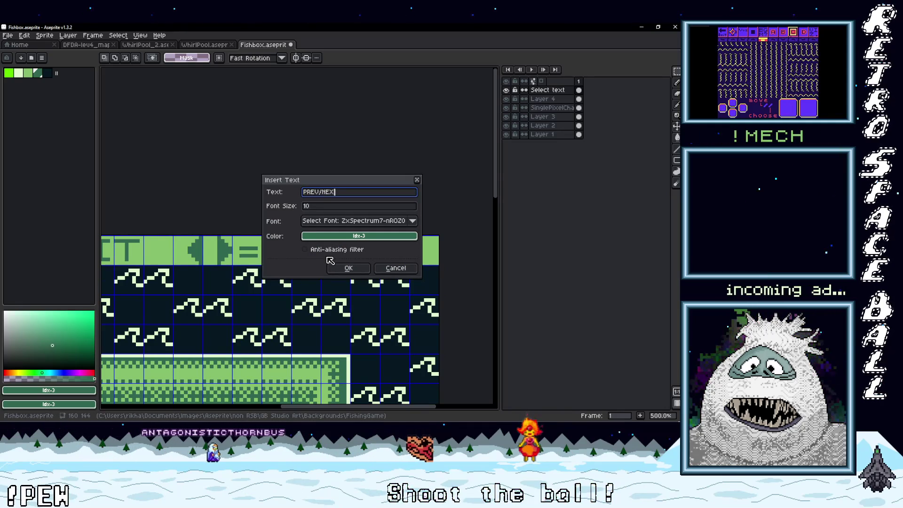
text(T)
key(Return)
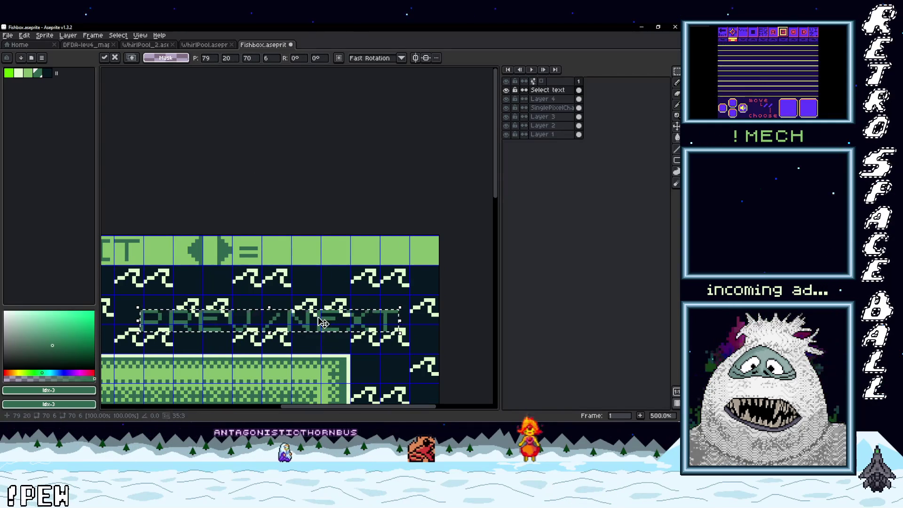
drag(323, 323, 366, 253)
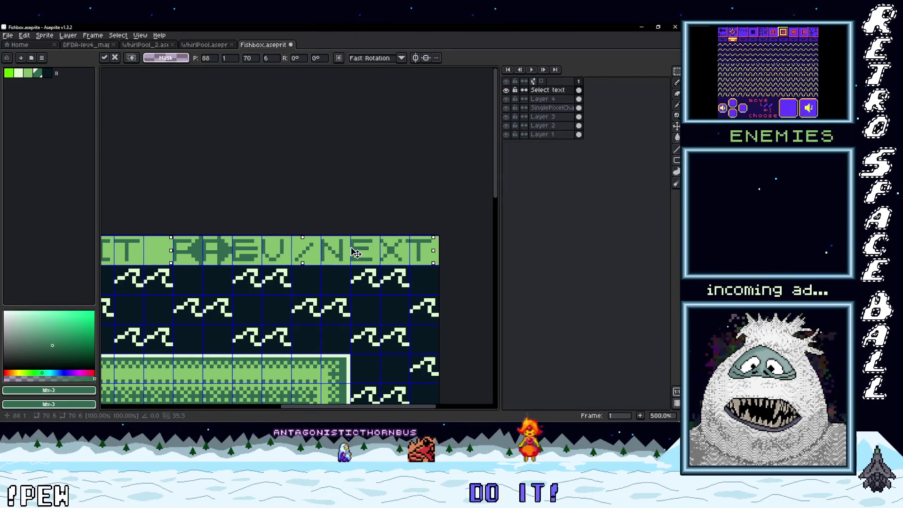
Drop PREV/NEXT one tile row lower and slide the arrows and '=' left against EXIT
drag(363, 252, 361, 281)
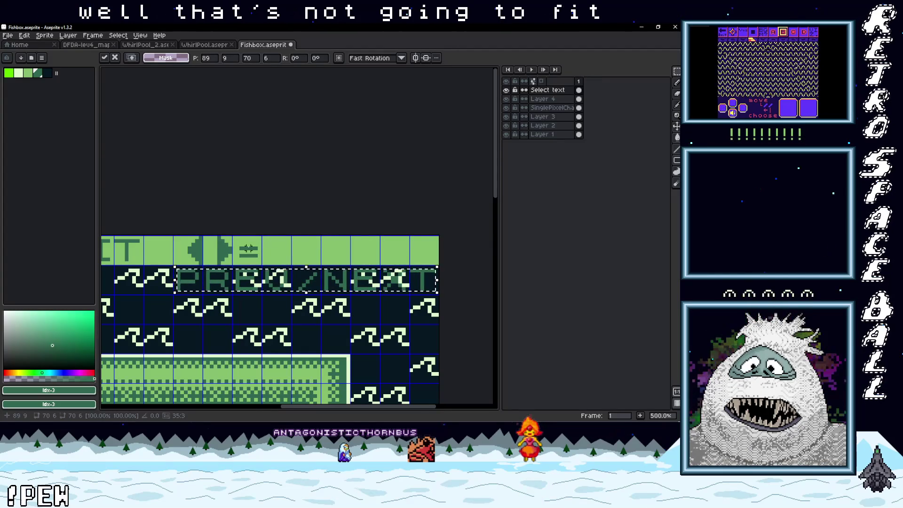
scroll(371, 261, left, 3)
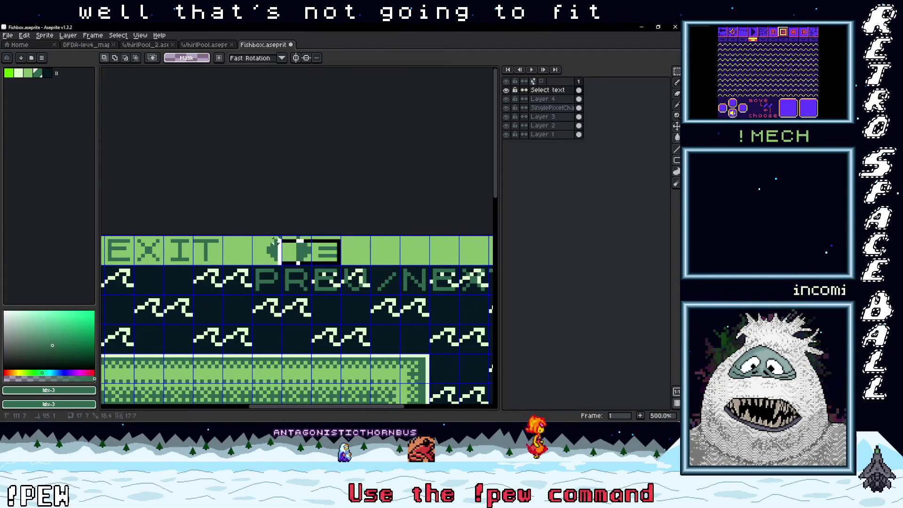
drag(296, 257, 256, 253)
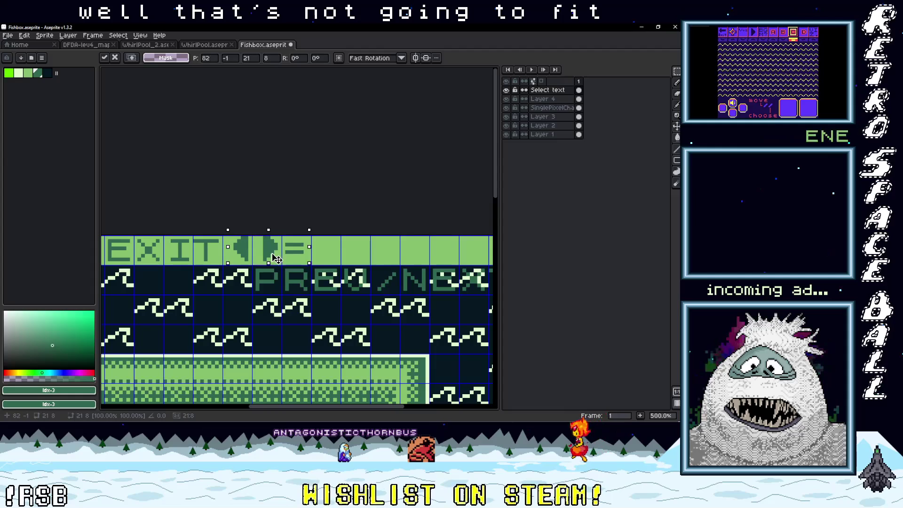
scroll(276, 261, down, 1)
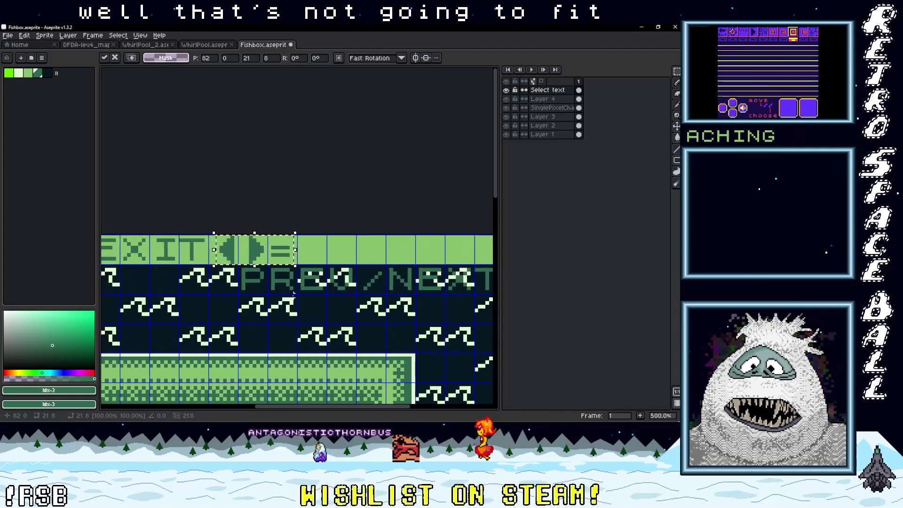
mouse_move(264, 301)
mouse_down()
mouse_move(386, 301)
mouse_move(310, 301)
mouse_move(325, 300)
mouse_move(285, 287)
mouse_move(283, 243)
mouse_move(286, 272)
mouse_up()
scroll(305, 300, down, 2)
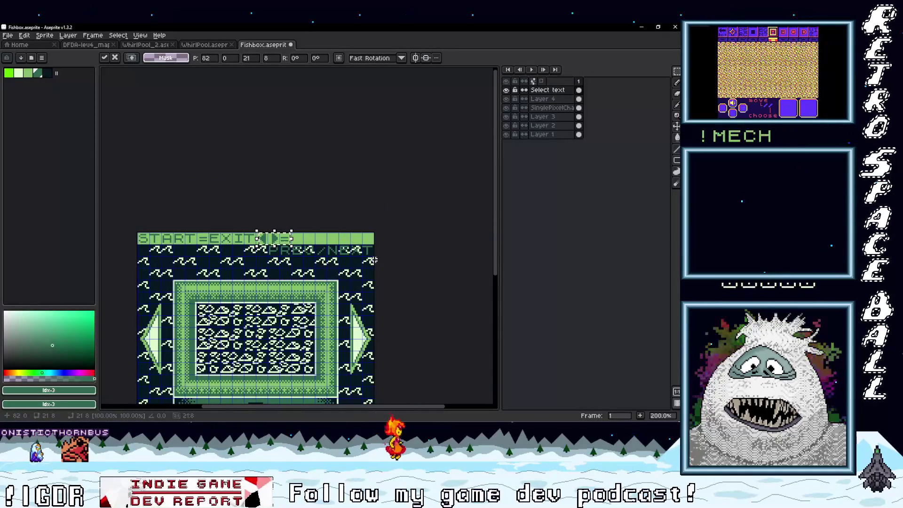
Delete the PREV/NEXT text, arrows and '=' from the top bar
key(Delete)
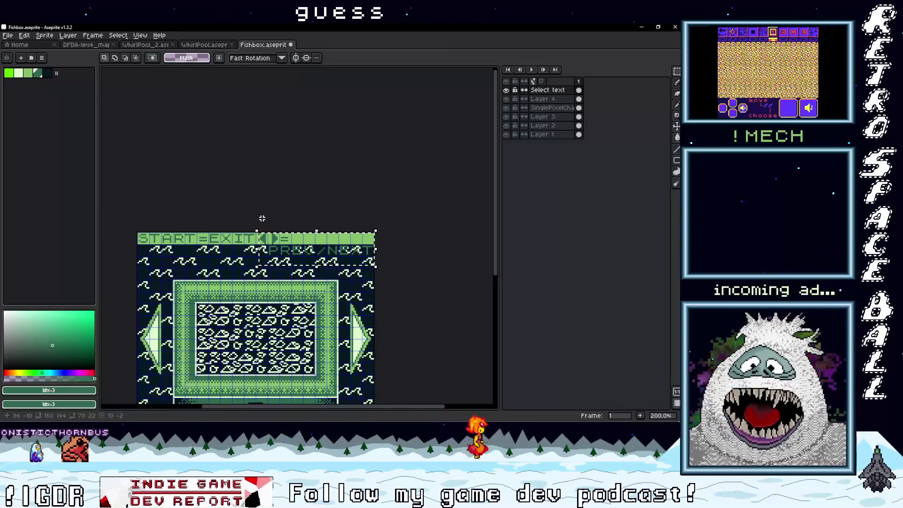
scroll(255, 240, up, 2)
scroll(226, 237, left, 4)
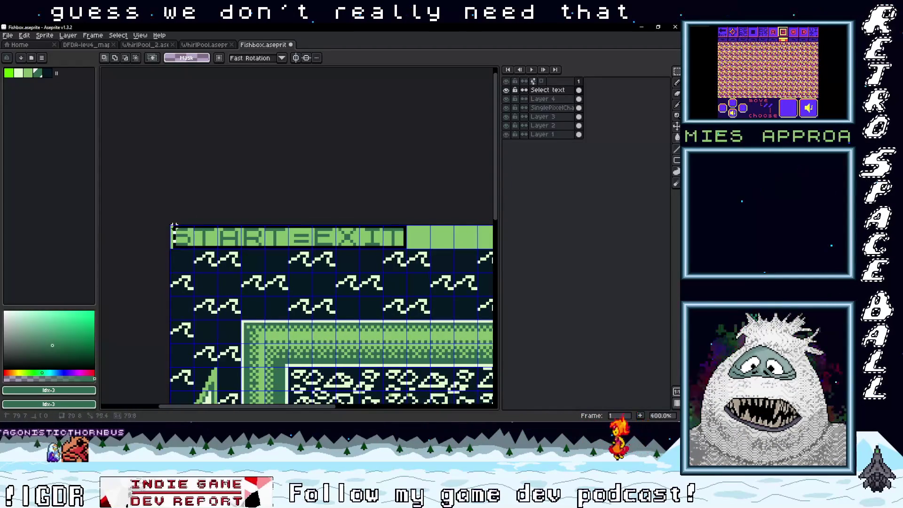
scroll(285, 242, right, 3)
Centre the START=EXIT text in the top green bar
drag(201, 244, 345, 247)
scroll(344, 247, down, 3)
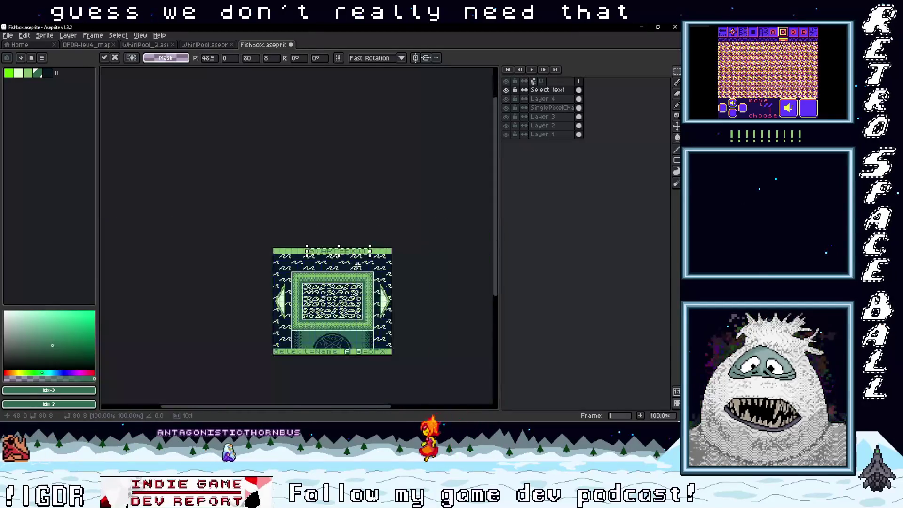
scroll(344, 248, up, 2)
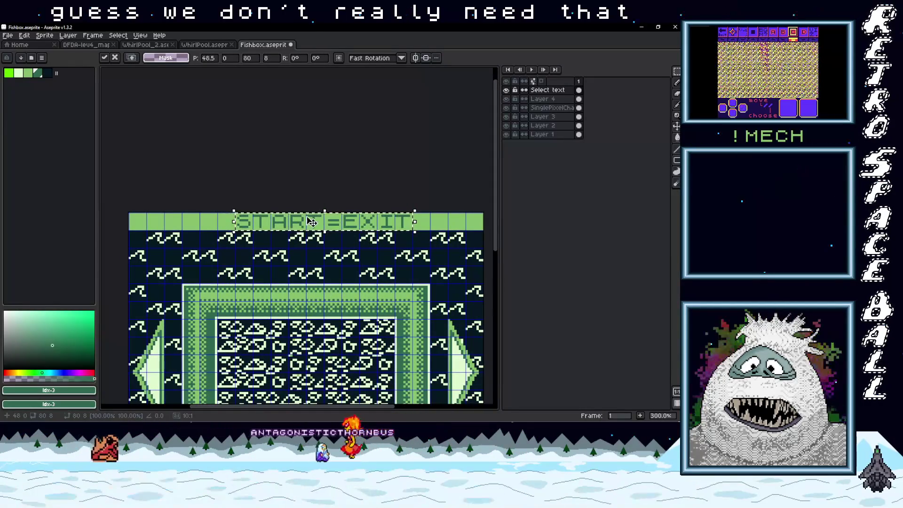
drag(313, 221, 295, 220)
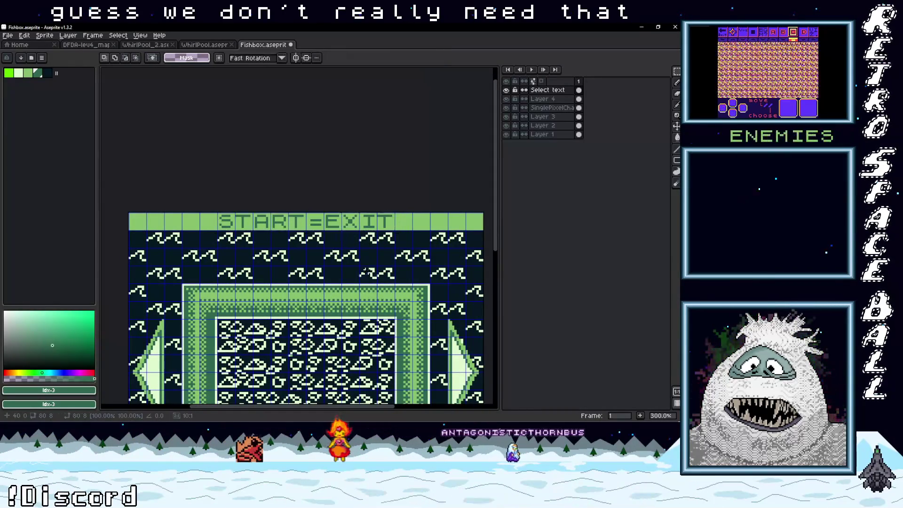
key(Return)
scroll(347, 249, down, 2)
scroll(347, 249, up, 1)
scroll(228, 284, up, 1)
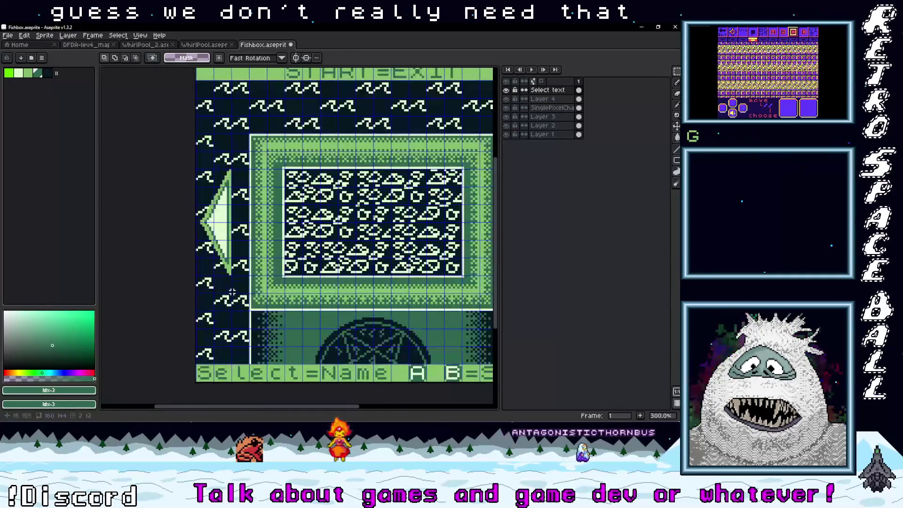
Choose the dark idx-4 colour on the Select text layer and take the Pencil by the left arrow
scroll(227, 285, up, 1)
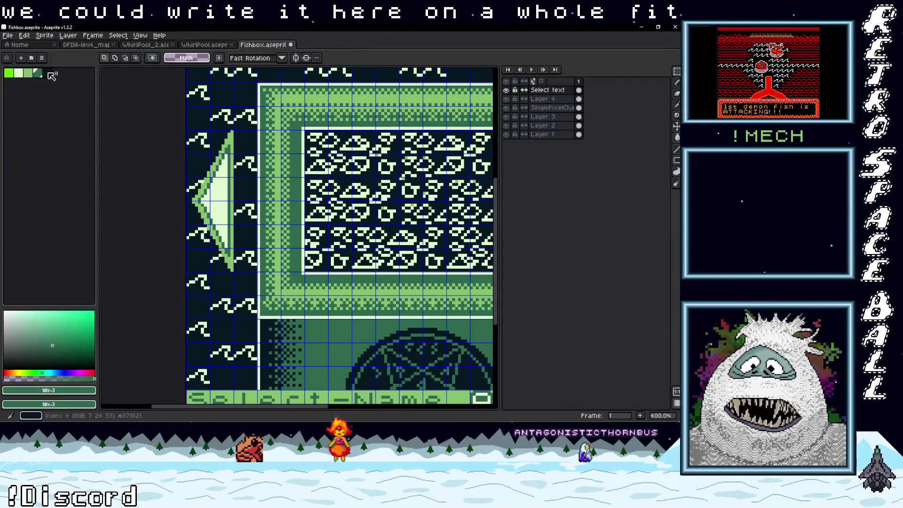
click(47, 74)
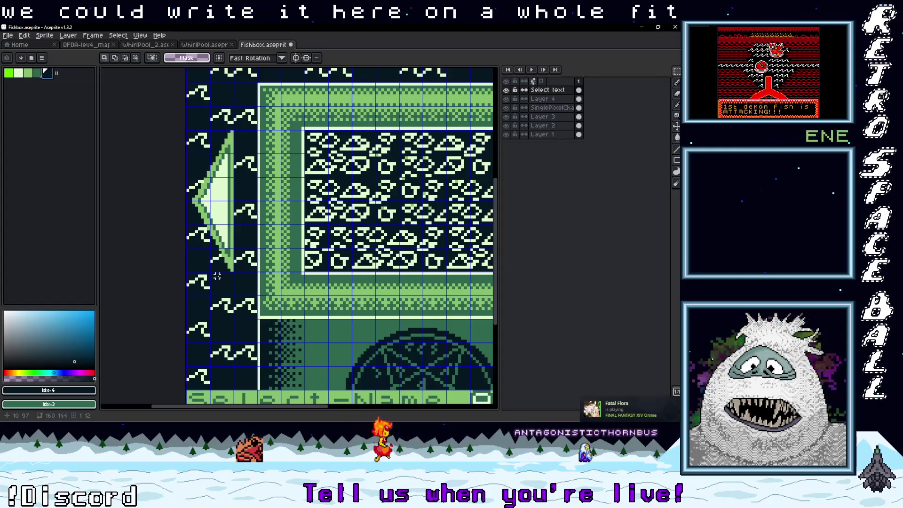
scroll(235, 273, up, 2)
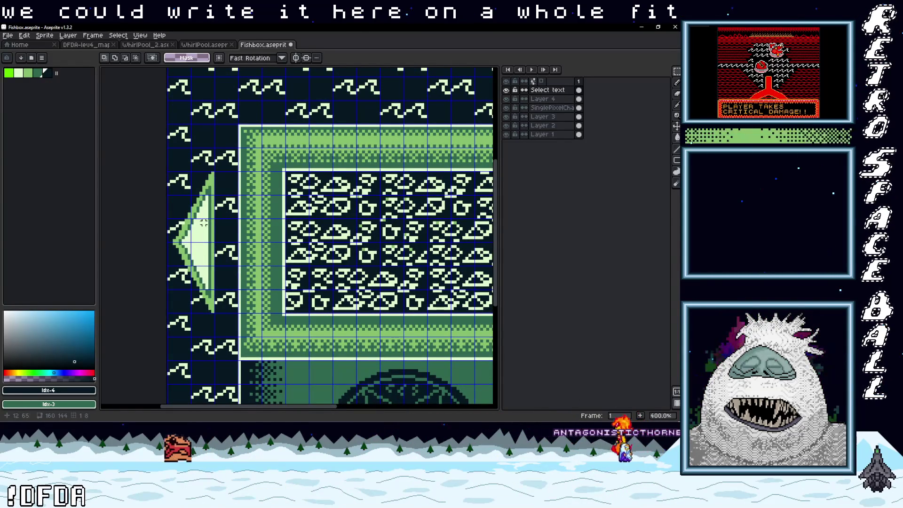
mouse_move(242, 228)
mouse_down()
mouse_move(114, 188)
mouse_move(104, 240)
mouse_move(320, 239)
mouse_move(338, 247)
mouse_up()
click(548, 101)
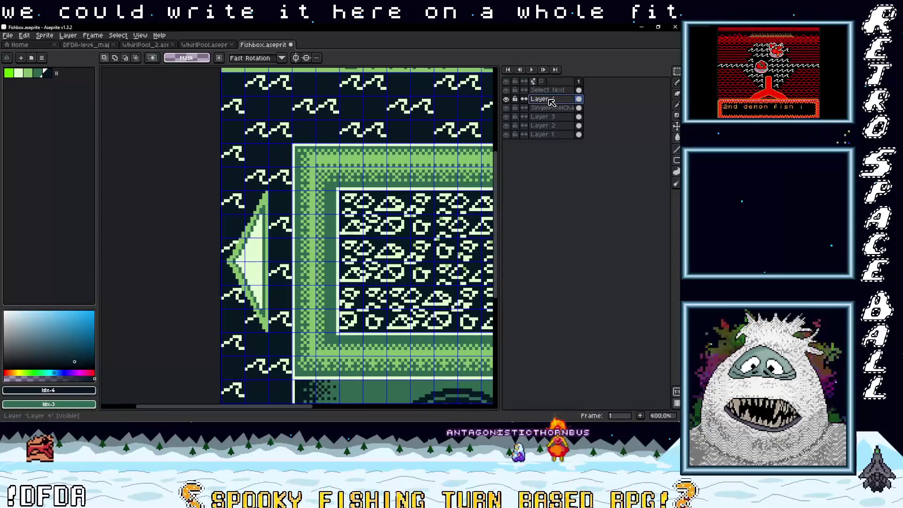
click(546, 90)
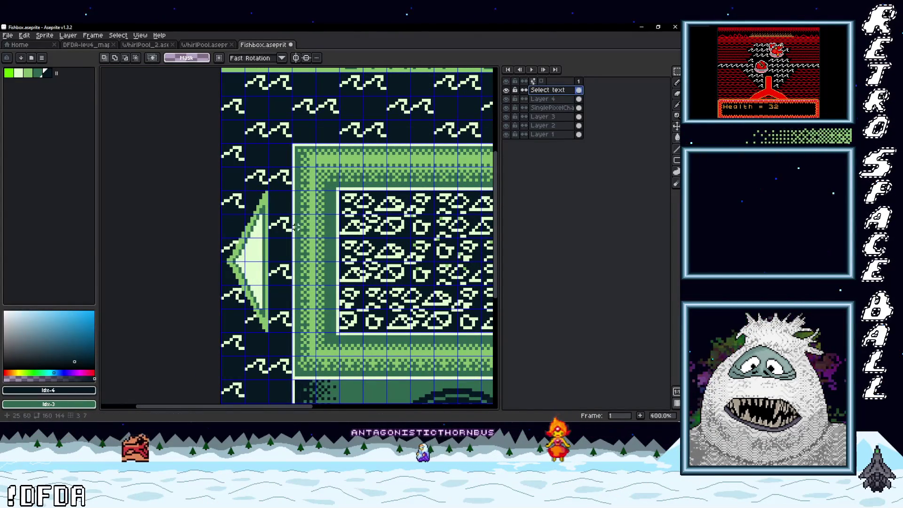
scroll(250, 223, up, 6)
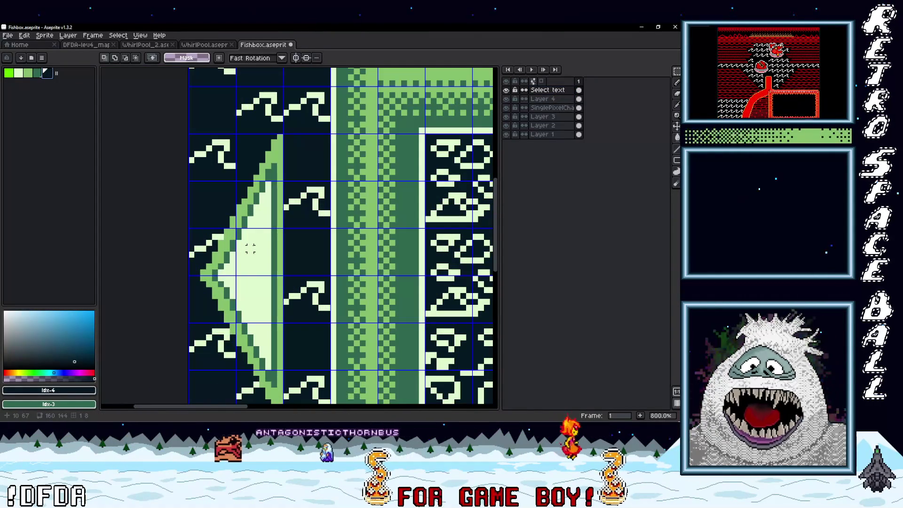
key(b)
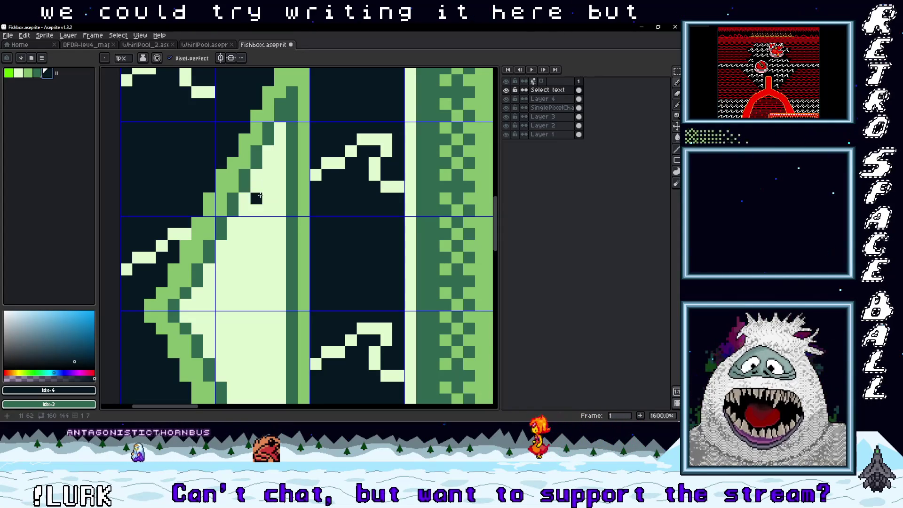
Hand-draw the dark vertical letters P, R, E, V inside the left arrow
drag(257, 209, 258, 188)
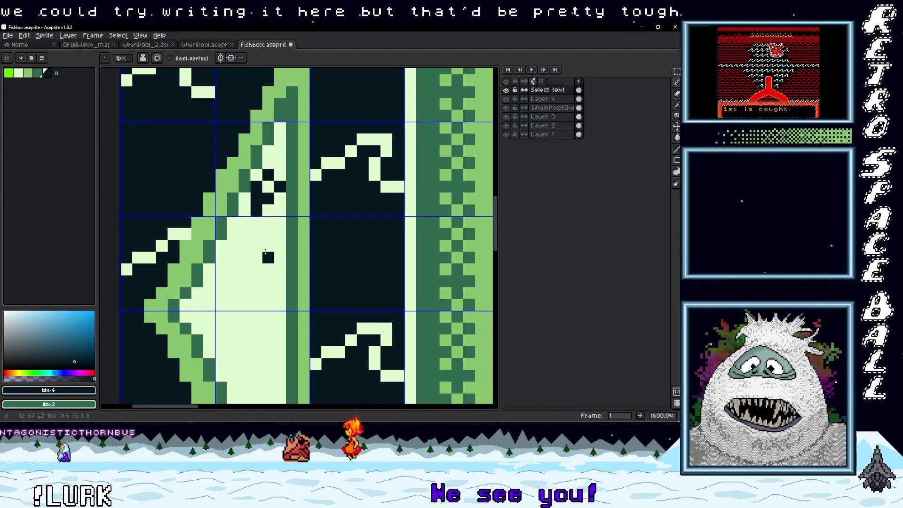
scroll(266, 254, down, 1)
click(280, 204)
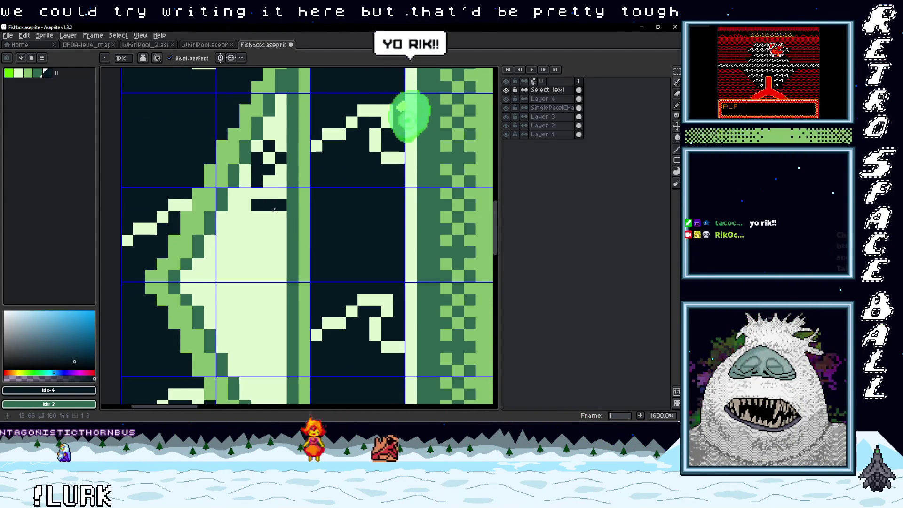
click(257, 216)
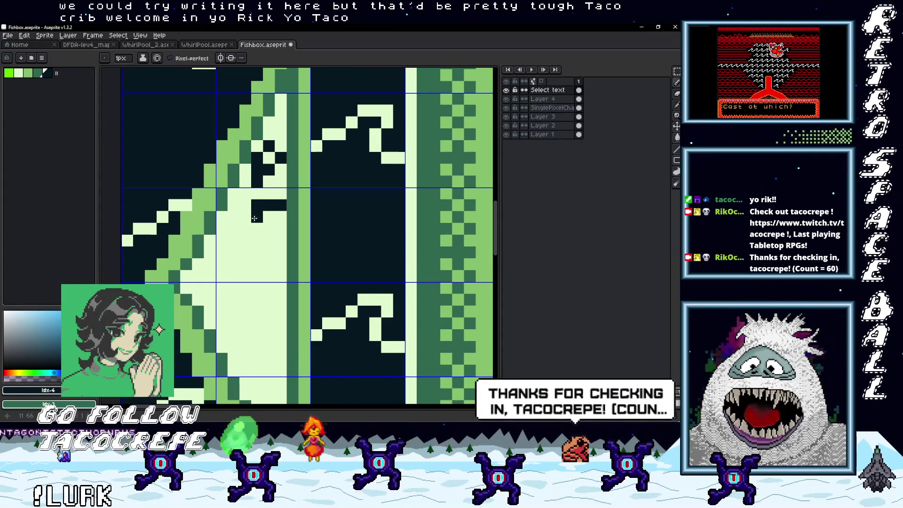
mouse_move(255, 215)
mouse_down()
mouse_move(258, 238)
mouse_move(274, 227)
mouse_up()
scroll(277, 245, down, 4)
scroll(284, 214, up, 3)
click(281, 215)
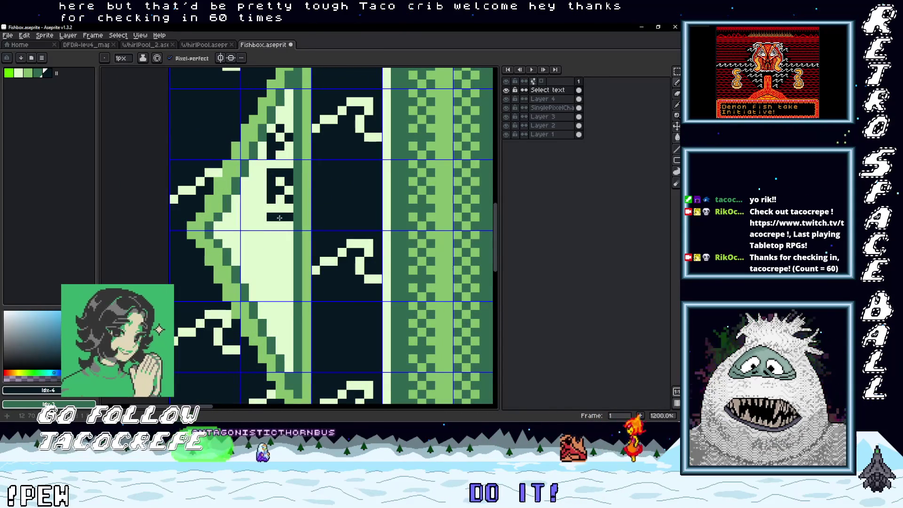
click(275, 236)
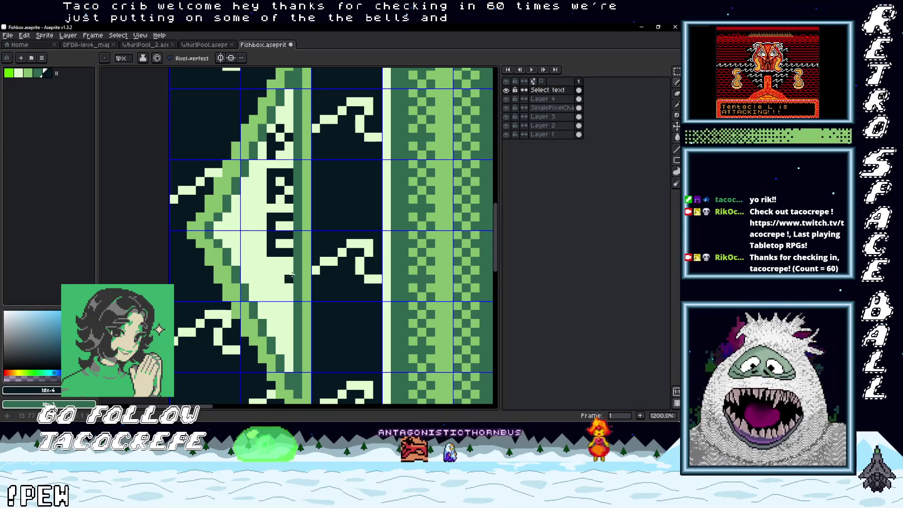
scroll(290, 273, down, 3)
scroll(288, 269, up, 3)
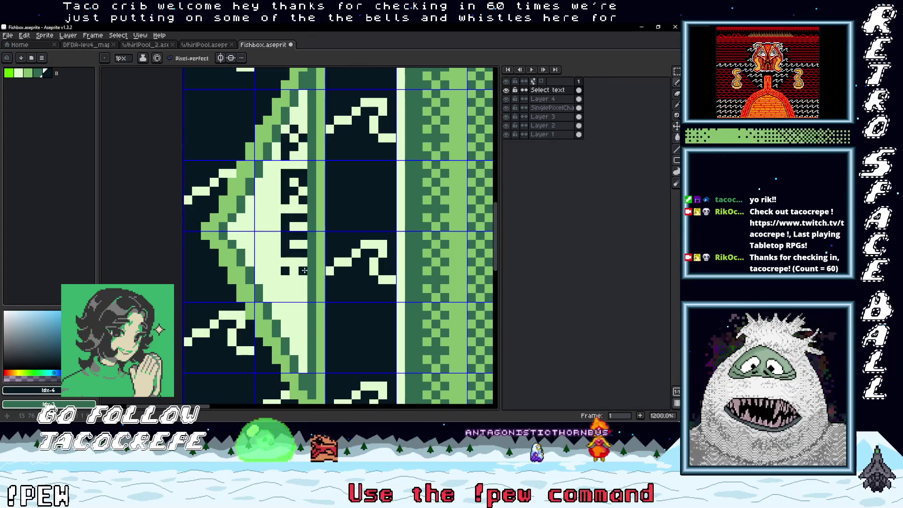
scroll(299, 287, down, 4)
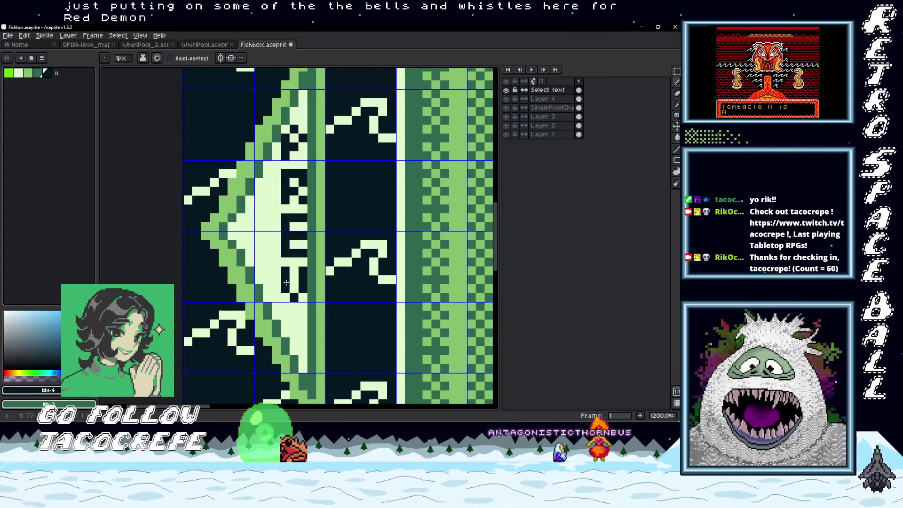
scroll(265, 262, up, 2)
scroll(265, 262, up, 1)
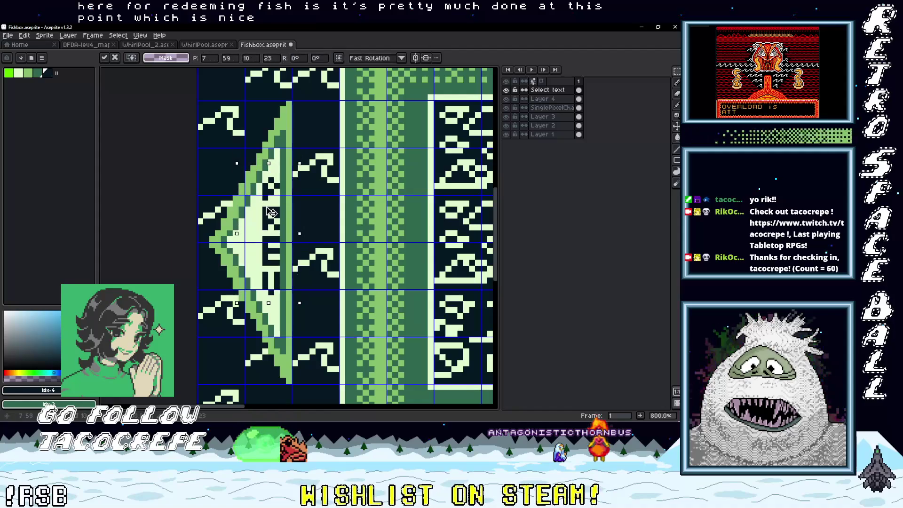
scroll(271, 215, down, 4)
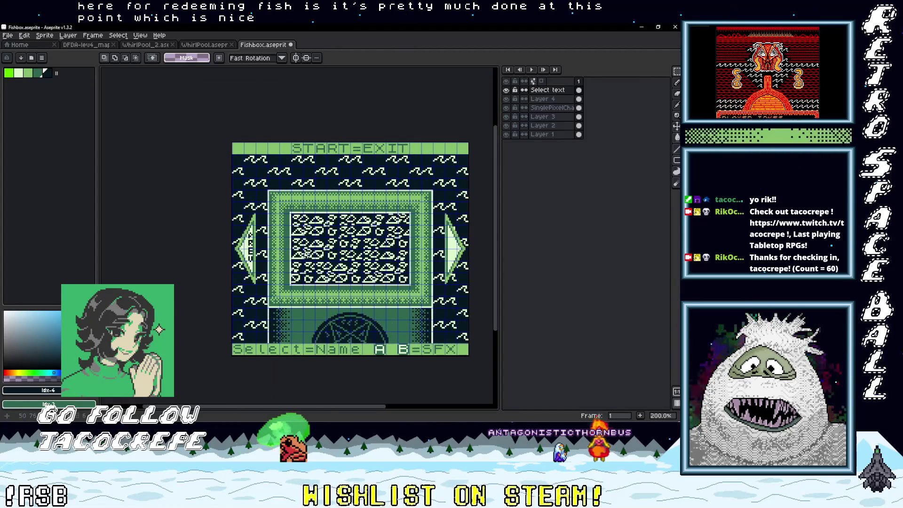
scroll(306, 253, up, 2)
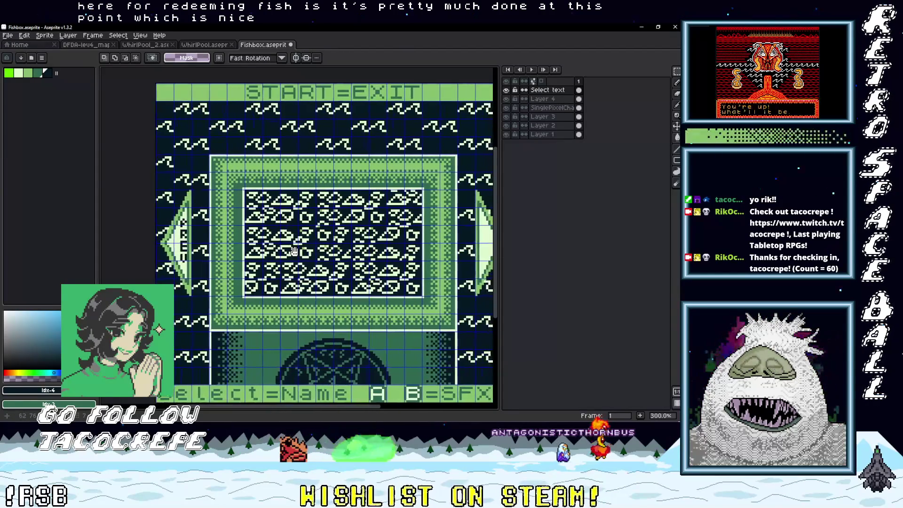
drag(294, 251, 318, 253)
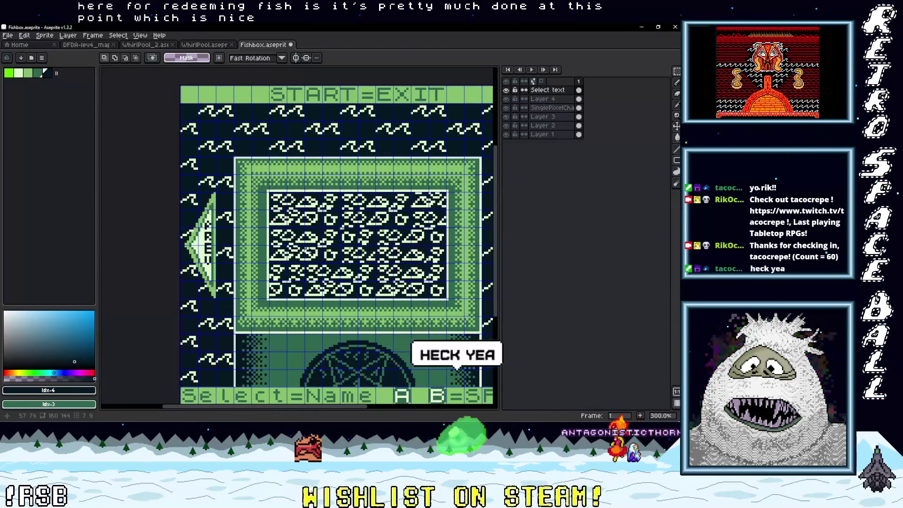
scroll(200, 229, up, 7)
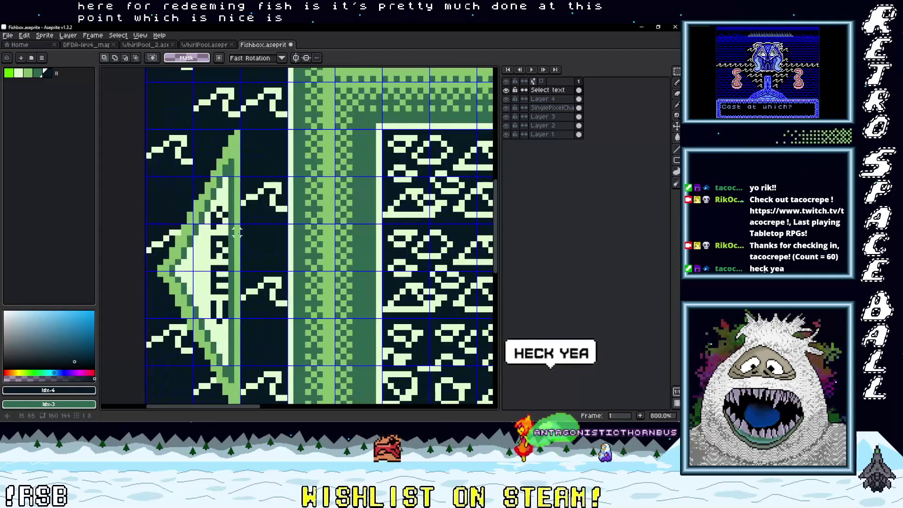
key(b)
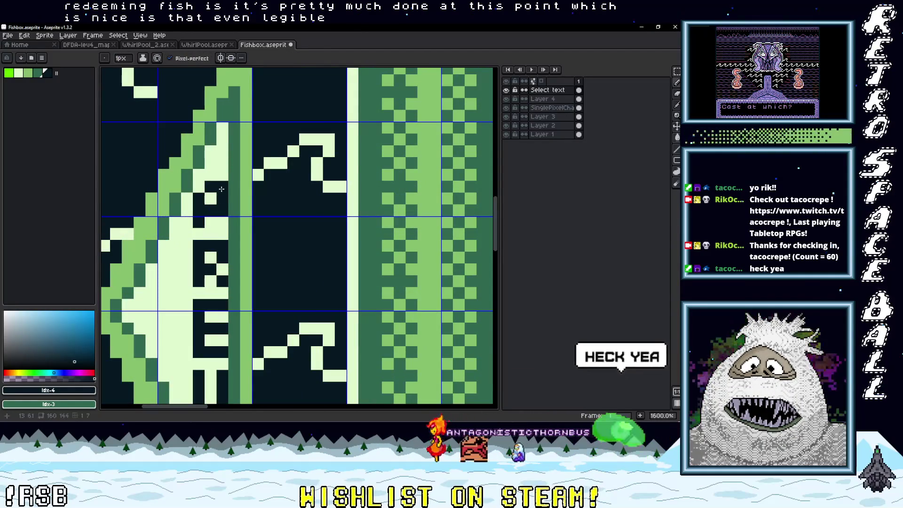
scroll(221, 188, down, 4)
mouse_move(356, 241)
mouse_down()
mouse_move(300, 234)
mouse_move(311, 225)
mouse_up()
scroll(311, 224, down, 2)
drag(470, 238, 384, 240)
scroll(385, 240, up, 4)
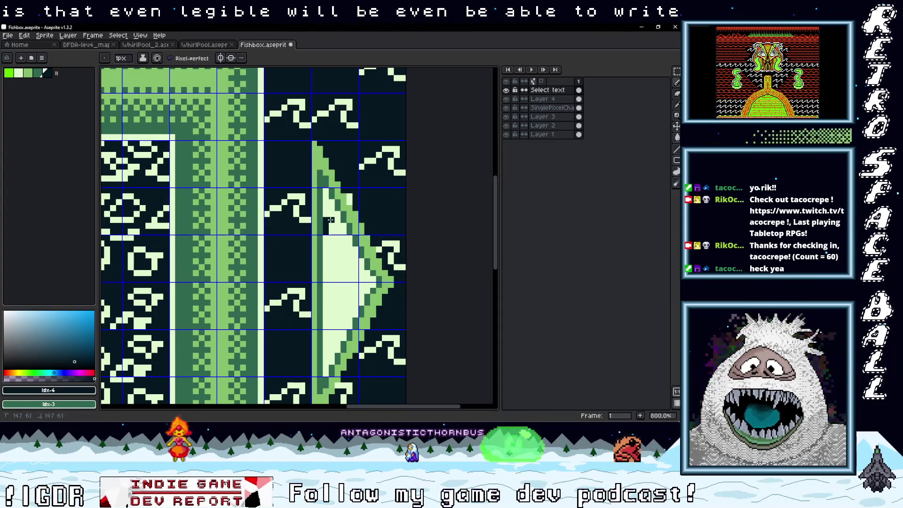
Pencil the vertical letters N, E, X, T inside the right arrow and zoom out to compare
click(337, 243)
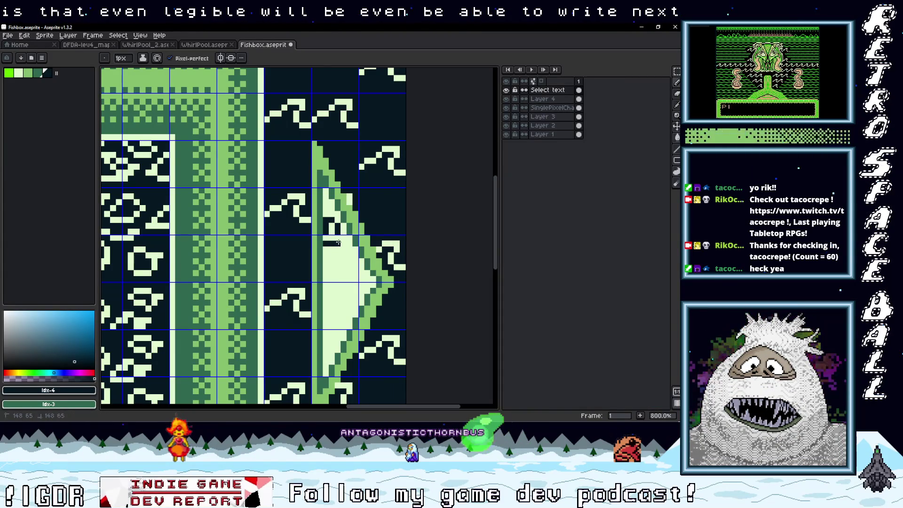
drag(325, 248, 331, 262)
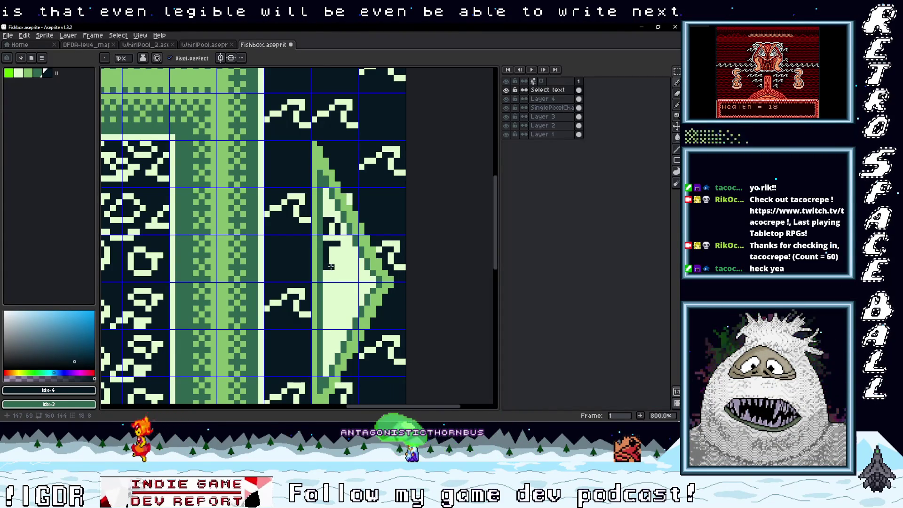
click(338, 267)
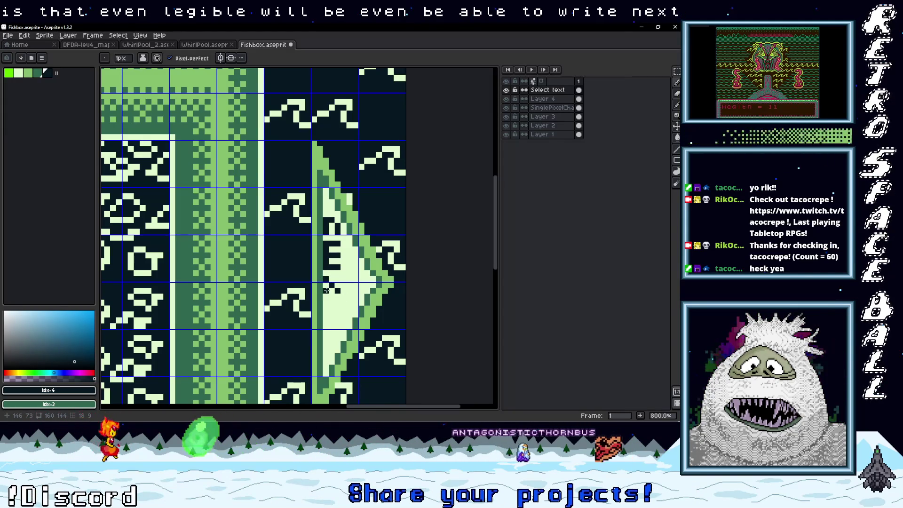
drag(325, 301, 331, 303)
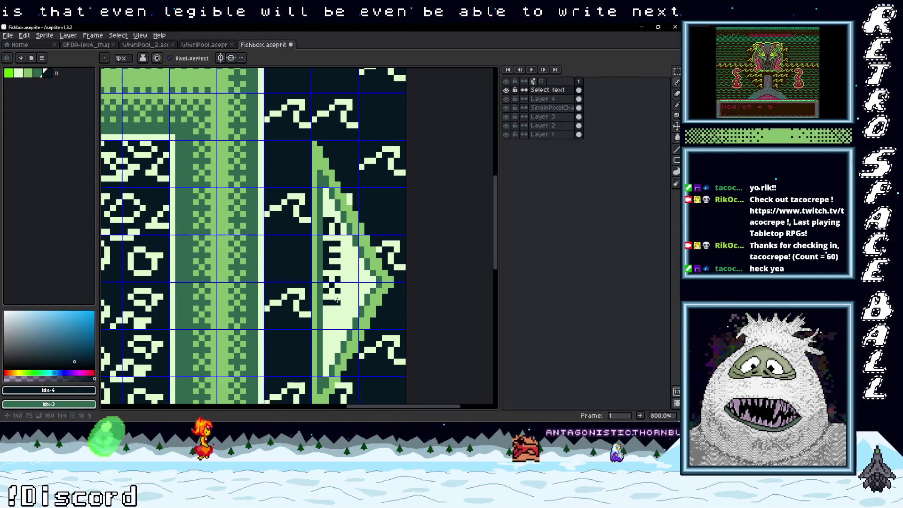
scroll(332, 317, down, 5)
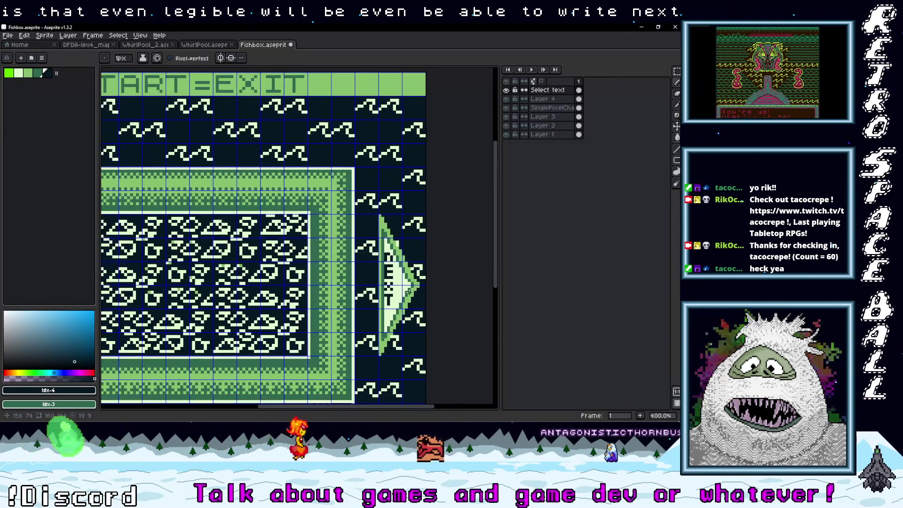
scroll(324, 284, up, 1)
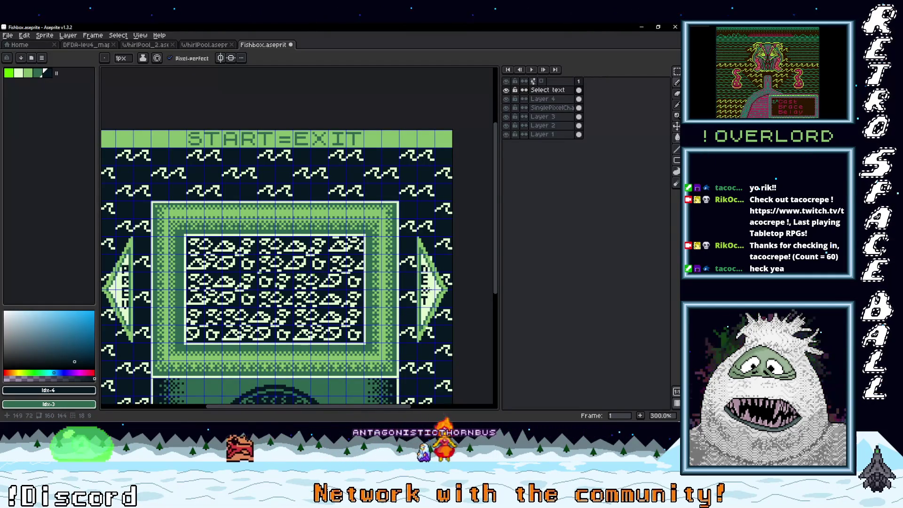
scroll(425, 290, up, 4)
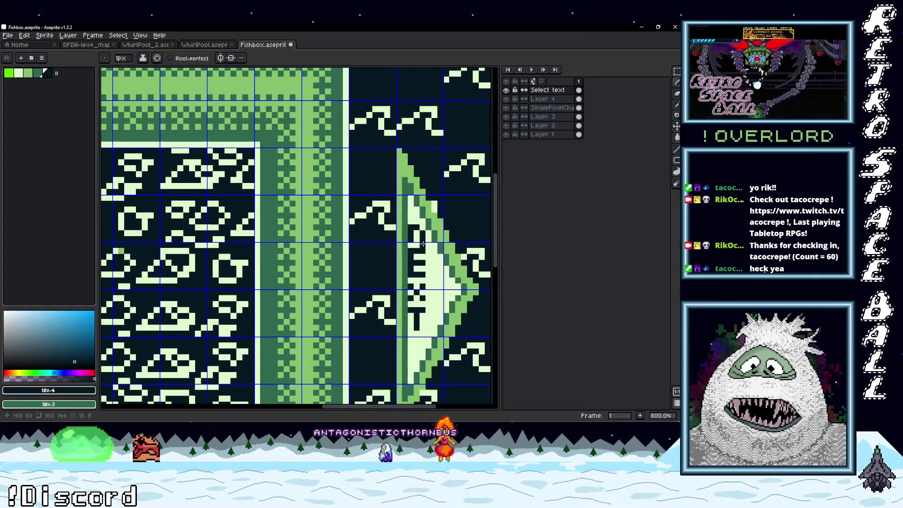
drag(428, 240, 386, 244)
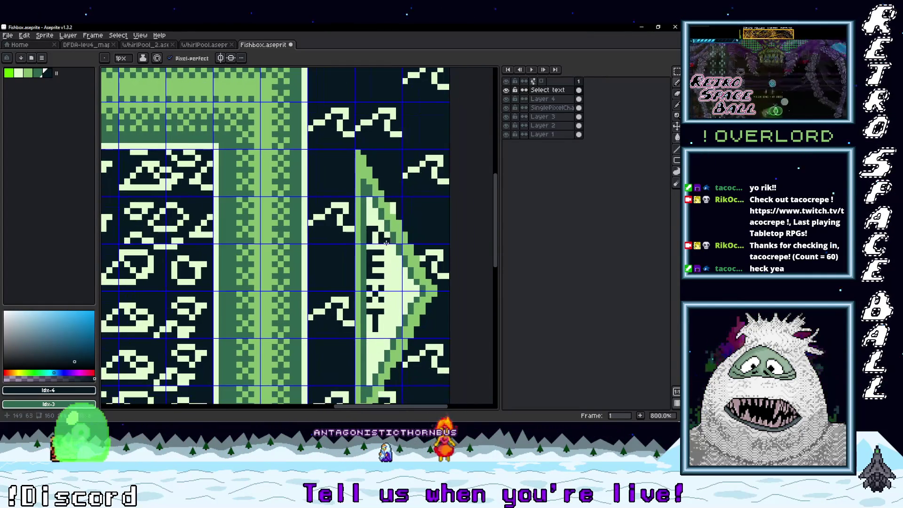
scroll(382, 303, down, 5)
scroll(231, 288, up, 1)
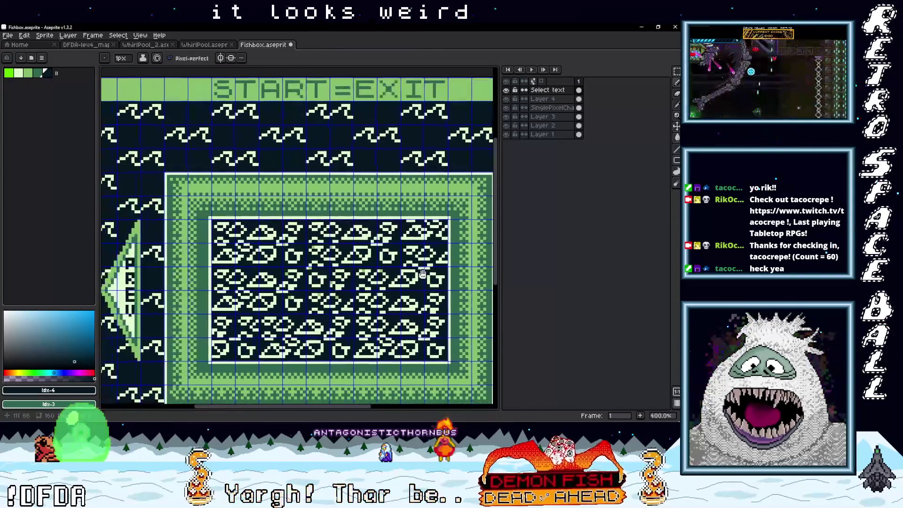
Zoom into the PREV lettering and use the Rectangular Marquee to select the R
scroll(230, 289, up, 1)
scroll(231, 289, up, 2)
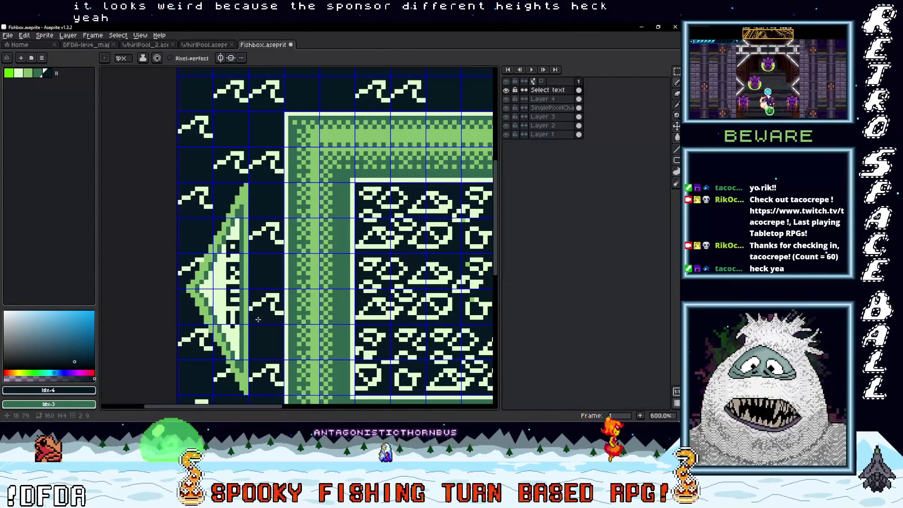
scroll(258, 342, up, 6)
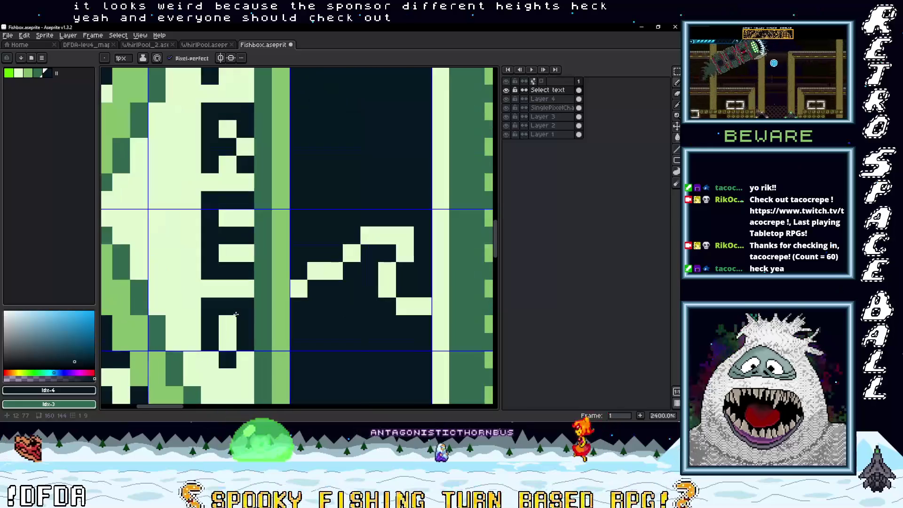
scroll(238, 314, down, 5)
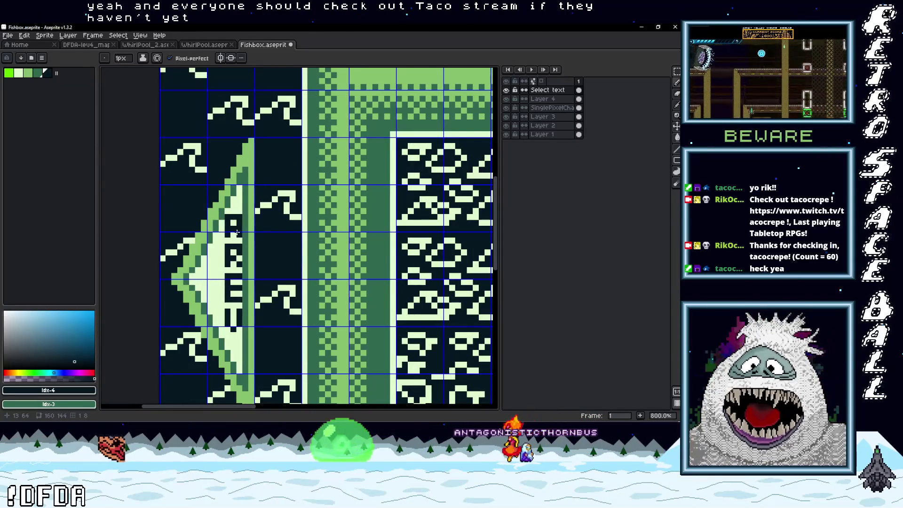
scroll(239, 267, up, 2)
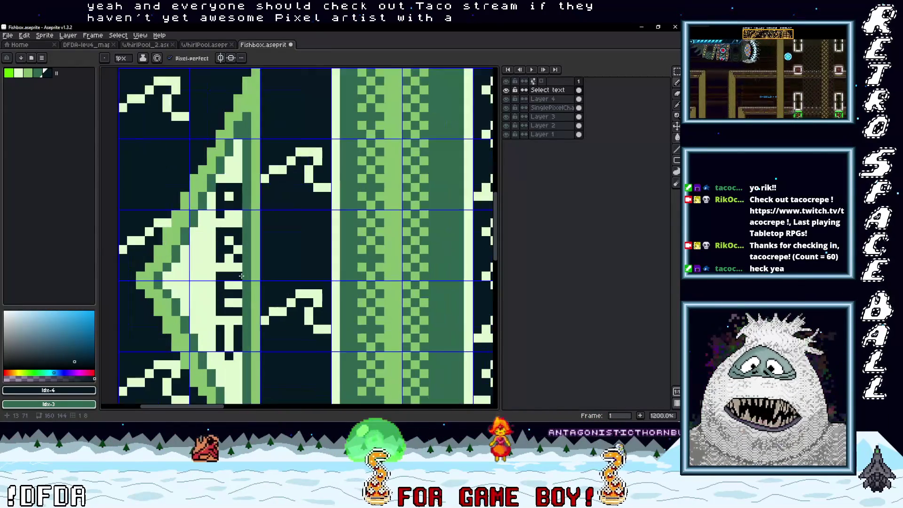
mouse_move(248, 292)
mouse_down()
mouse_move(253, 284)
mouse_move(242, 312)
mouse_up()
key(m)
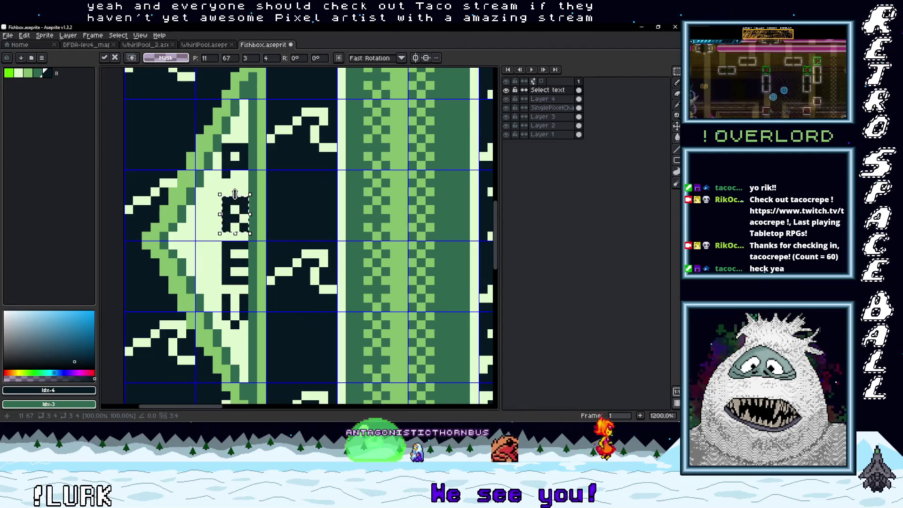
scroll(235, 194, up, 1)
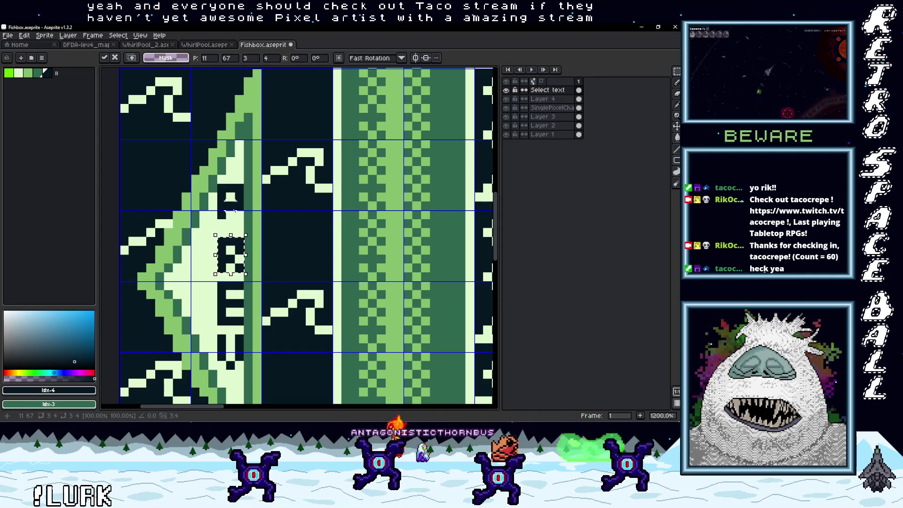
scroll(234, 303, down, 7)
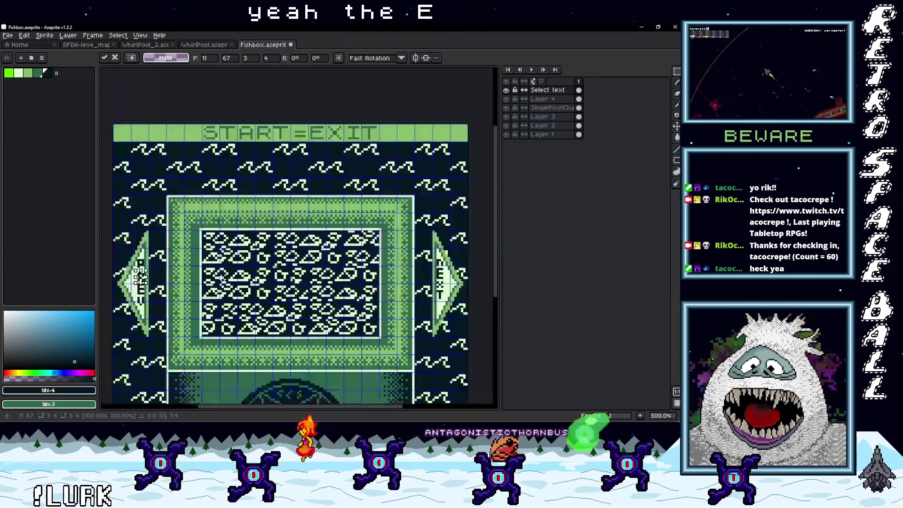
Nudge the NEXT label's lower letter pixels down and commit the E in its new position
scroll(272, 282, up, 1)
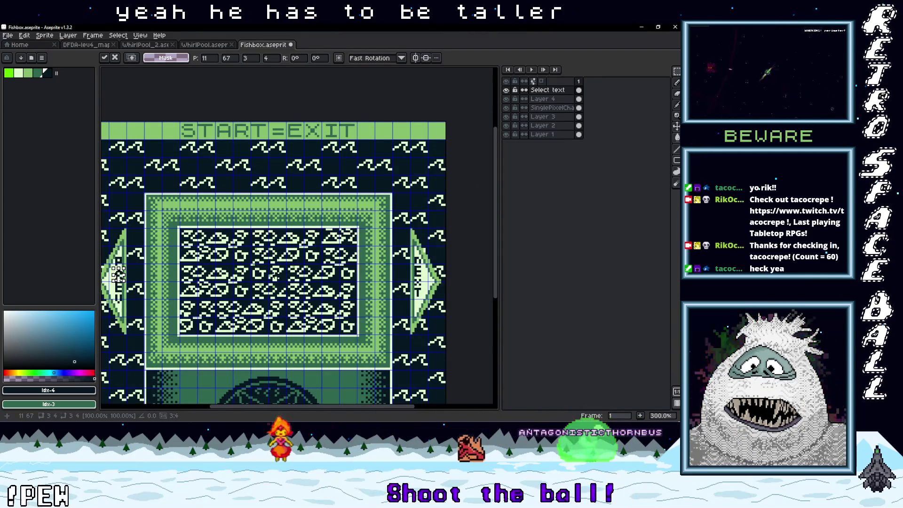
scroll(118, 274, up, 2)
scroll(142, 262, right, 10)
scroll(305, 249, up, 2)
scroll(304, 248, up, 2)
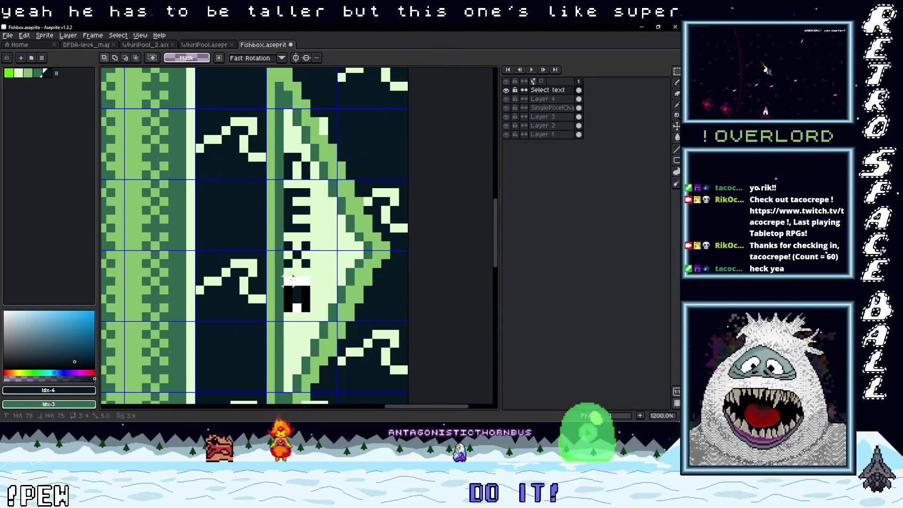
drag(285, 278, 304, 306)
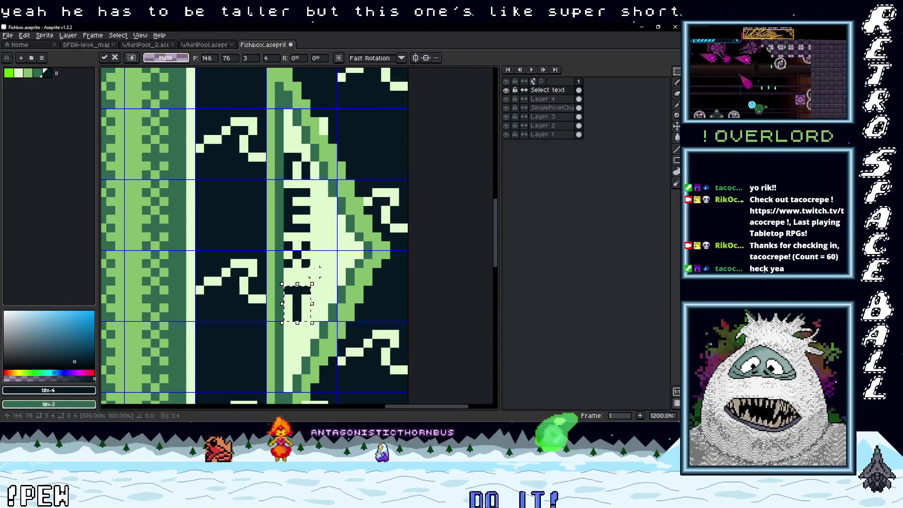
click(305, 263)
drag(301, 258, 303, 268)
drag(303, 228, 287, 188)
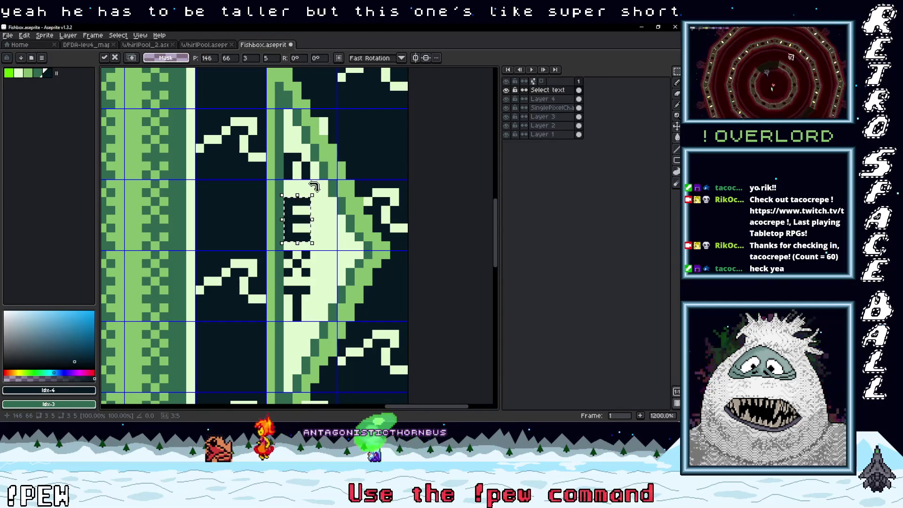
key(Return)
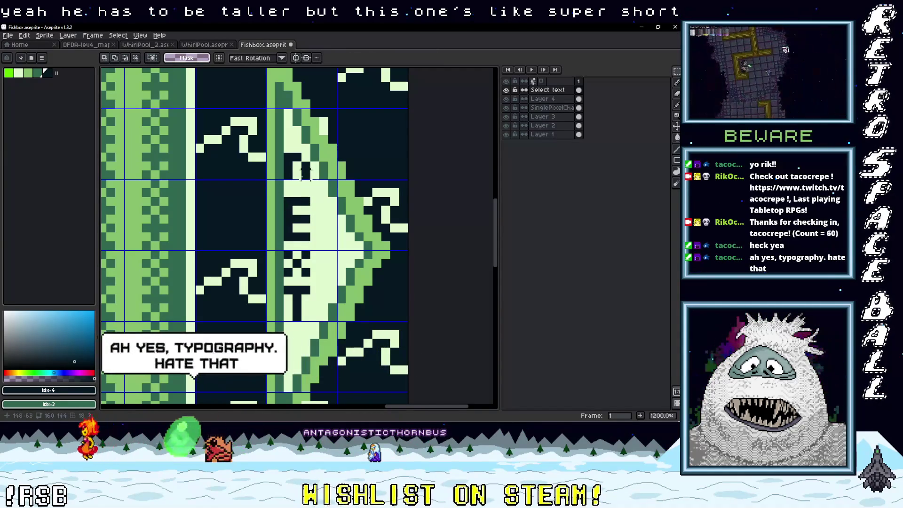
Marquee-select the small top letter of the NEXT label and zoom out to the whole screen
drag(282, 161, 311, 189)
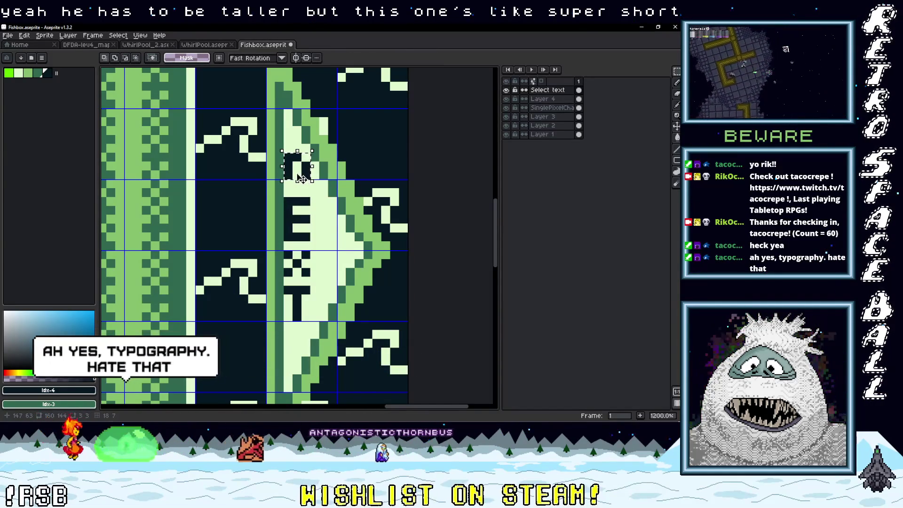
scroll(328, 265, down, 4)
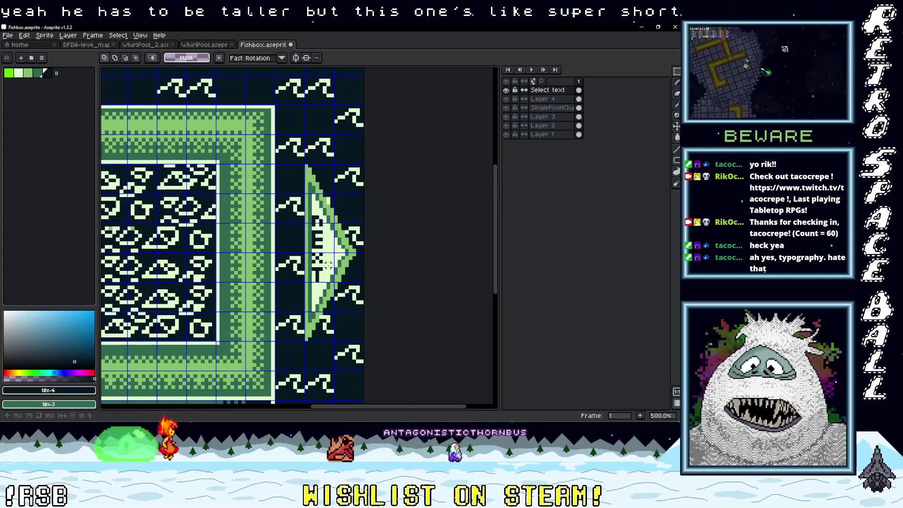
scroll(321, 278, up, 4)
scroll(314, 279, down, 2)
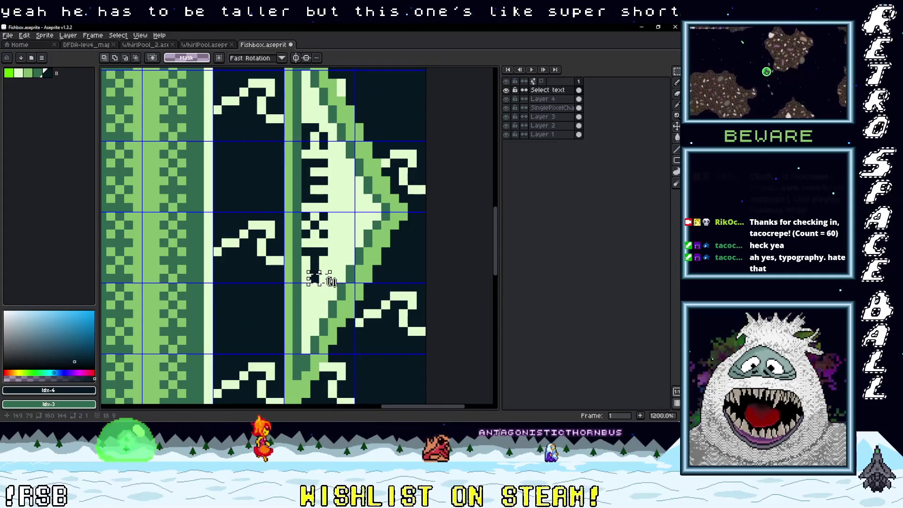
scroll(343, 261, down, 1)
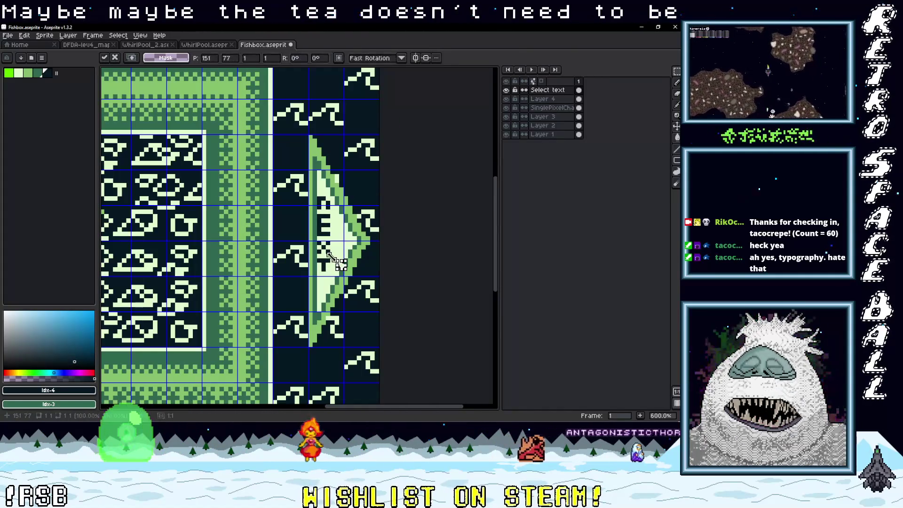
scroll(348, 261, down, 2)
scroll(364, 255, down, 1)
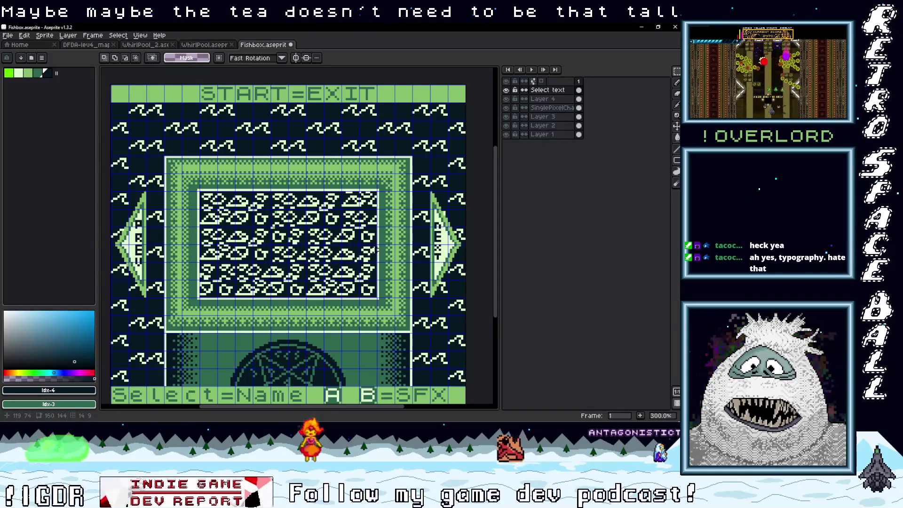
scroll(418, 234, right, 4)
scroll(376, 235, up, 2)
Darken three pixels inside the NEXT label's E with the Pencil, then undo the last stroke
scroll(346, 285, up, 9)
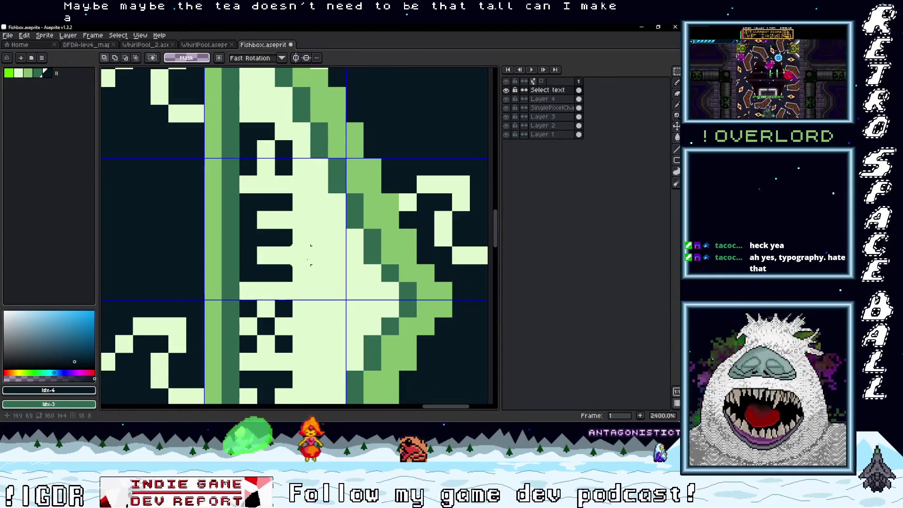
key(b)
click(319, 262)
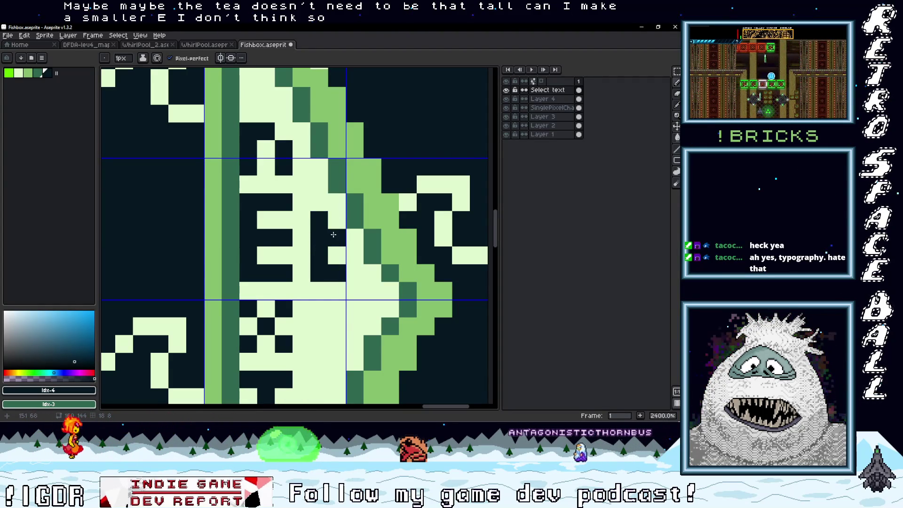
click(353, 236)
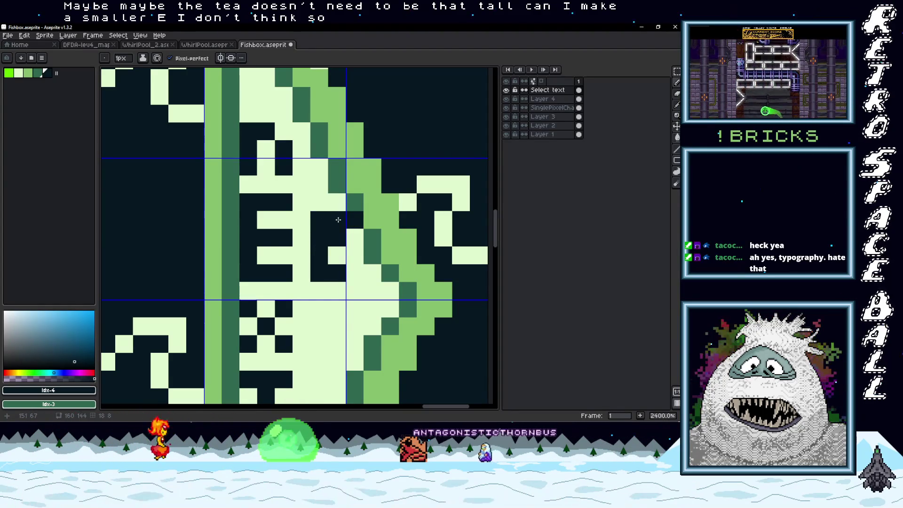
click(378, 280)
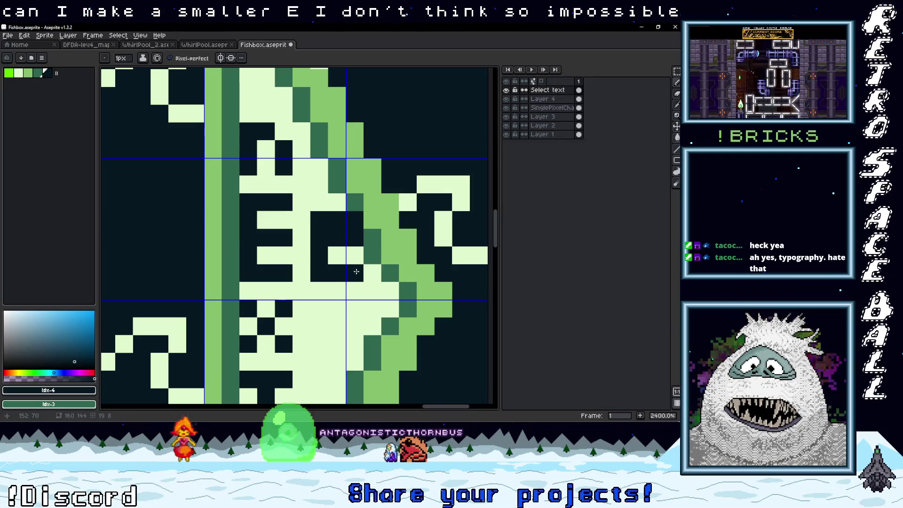
scroll(355, 272, down, 6)
scroll(369, 277, up, 6)
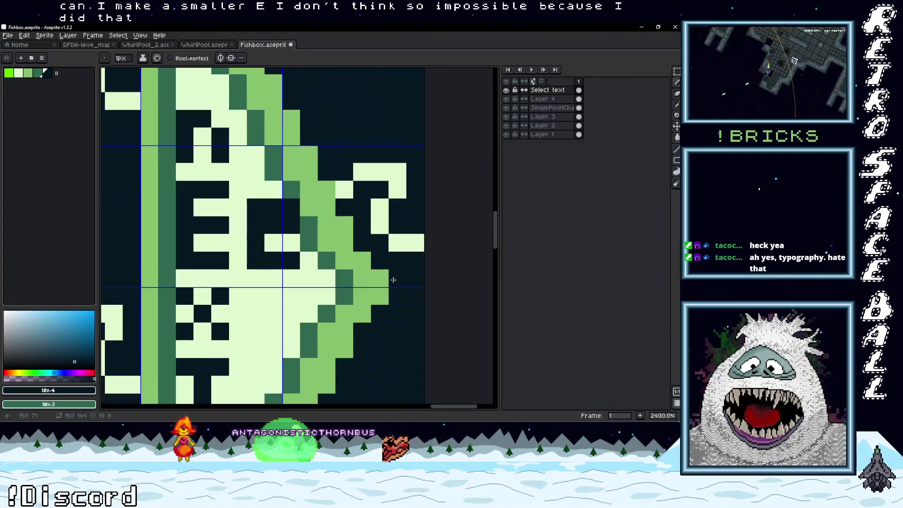
scroll(369, 278, down, 6)
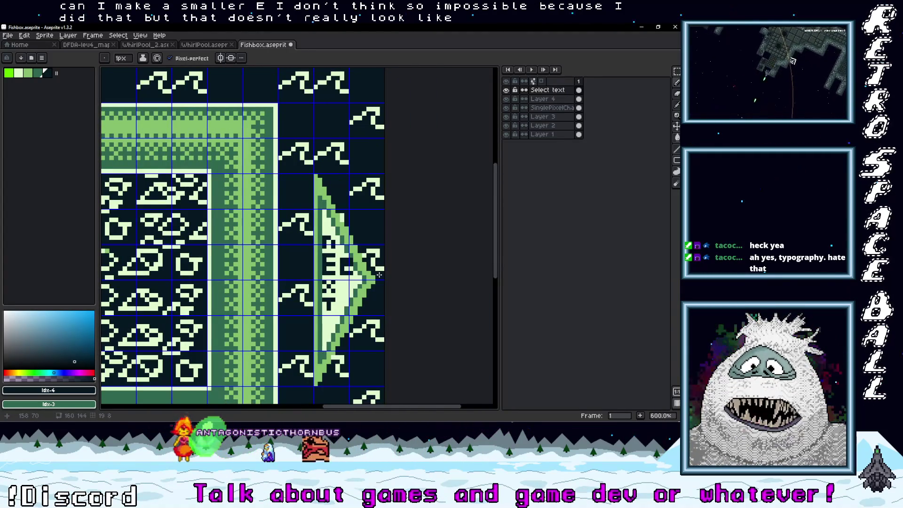
key(ctrl+z)
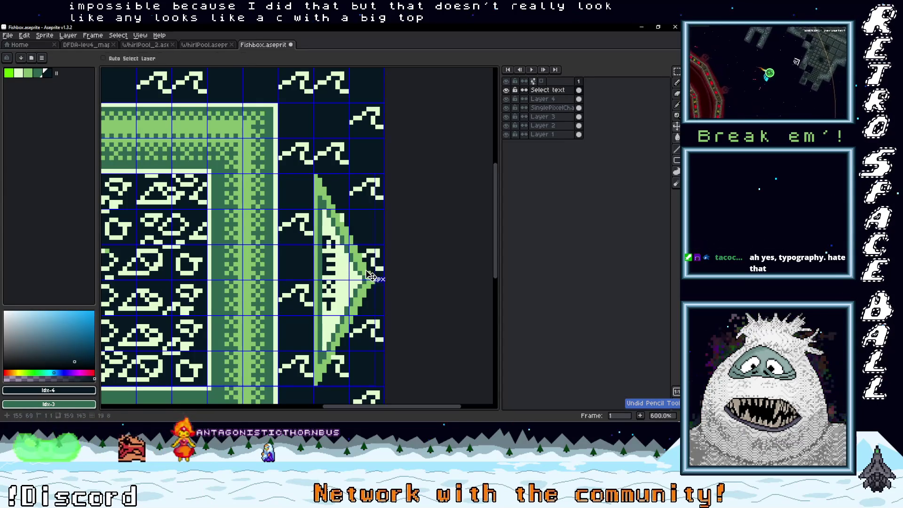
scroll(352, 268, down, 3)
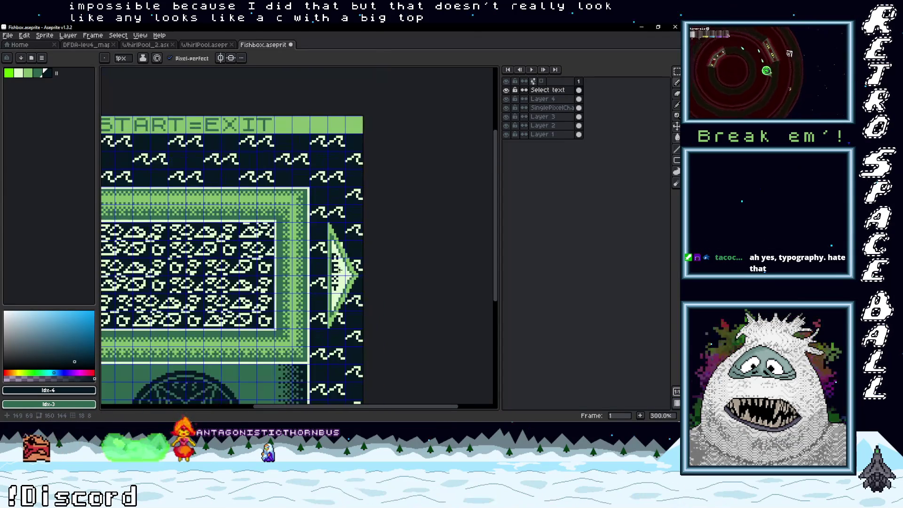
Make trial selections around the right arrow while panning the canvas
drag(387, 246, 389, 240)
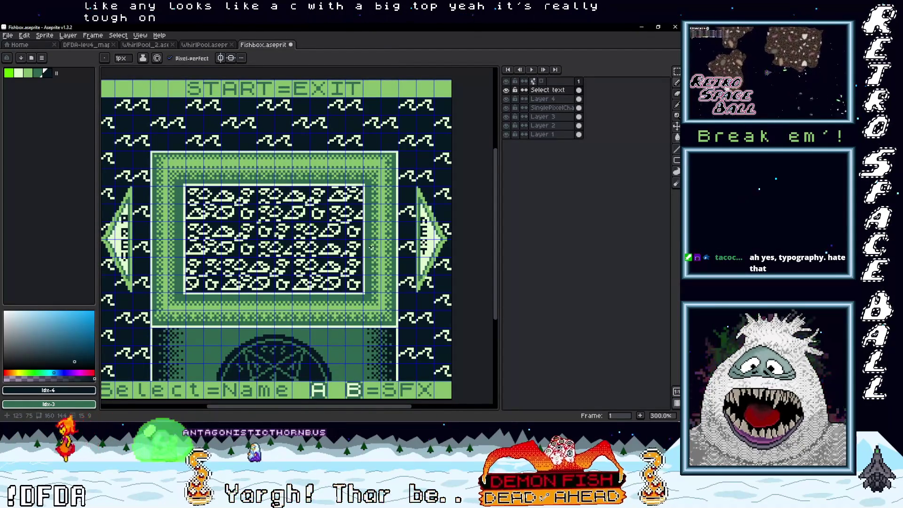
scroll(134, 207, up, 3)
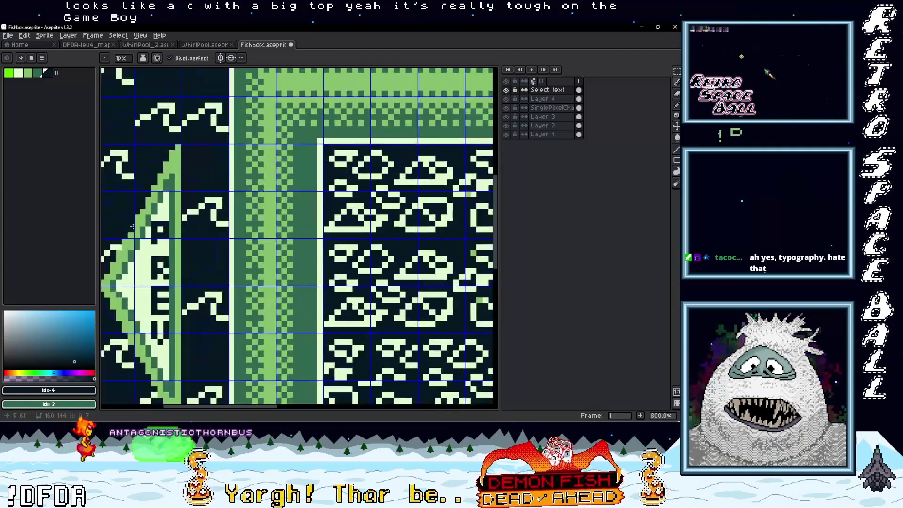
scroll(160, 242, up, 3)
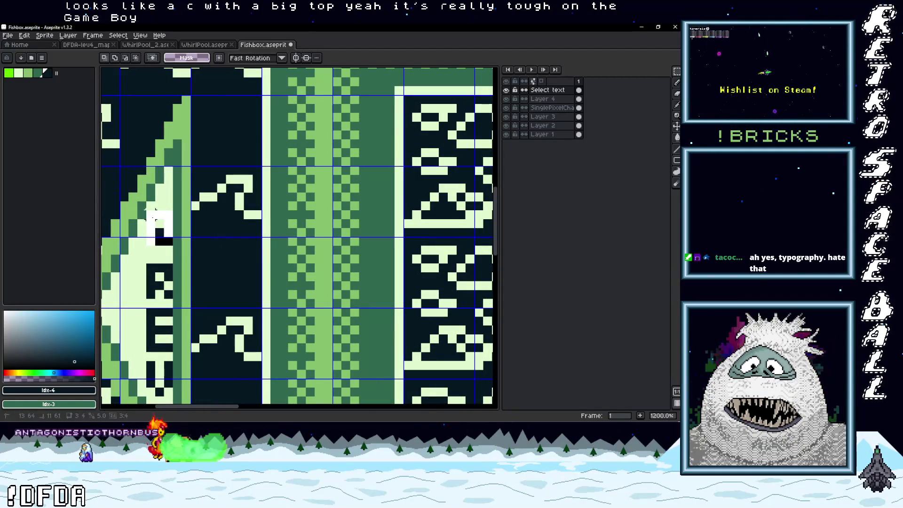
scroll(218, 252, down, 2)
drag(280, 227, 221, 257)
scroll(221, 258, right, 10)
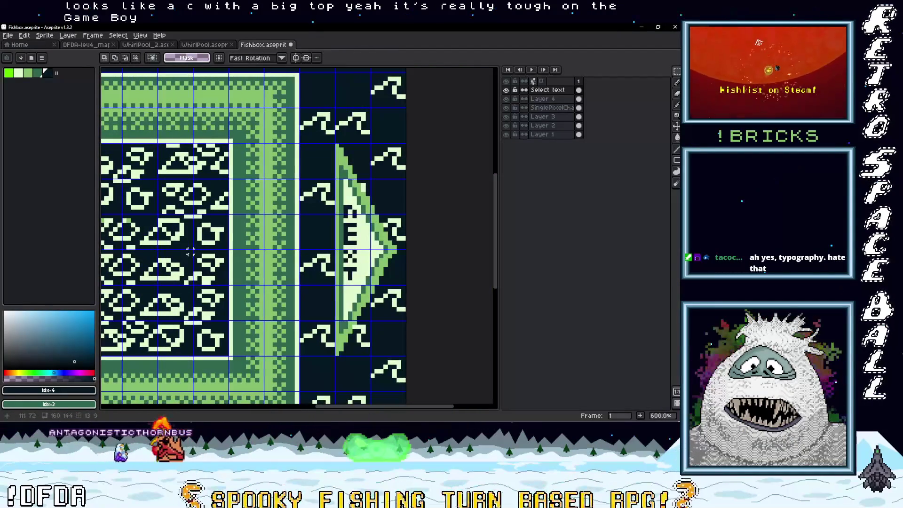
scroll(190, 253, left, 5)
scroll(206, 253, down, 1)
scroll(207, 254, left, 3)
scroll(282, 226, right, 3)
scroll(364, 192, up, 4)
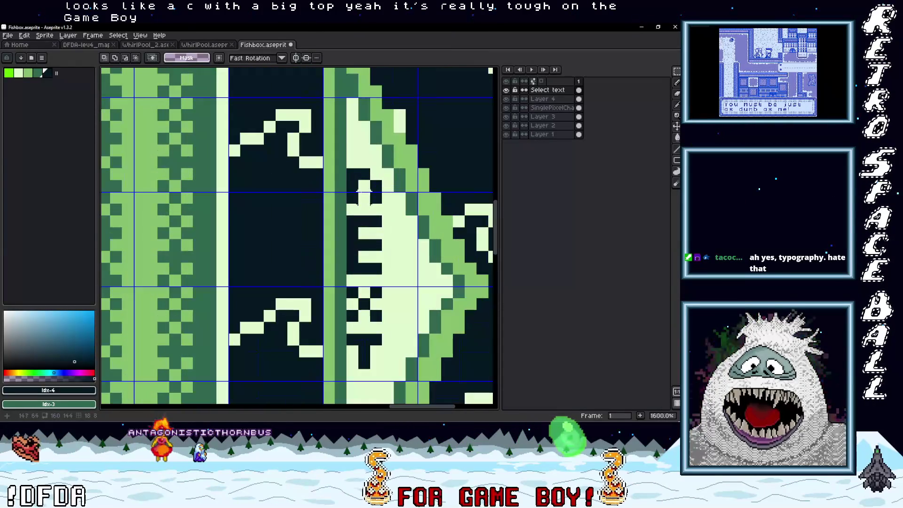
Select the full NEXT column, nudge it down one pixel and commit the move
drag(347, 180, 383, 381)
key(Down)
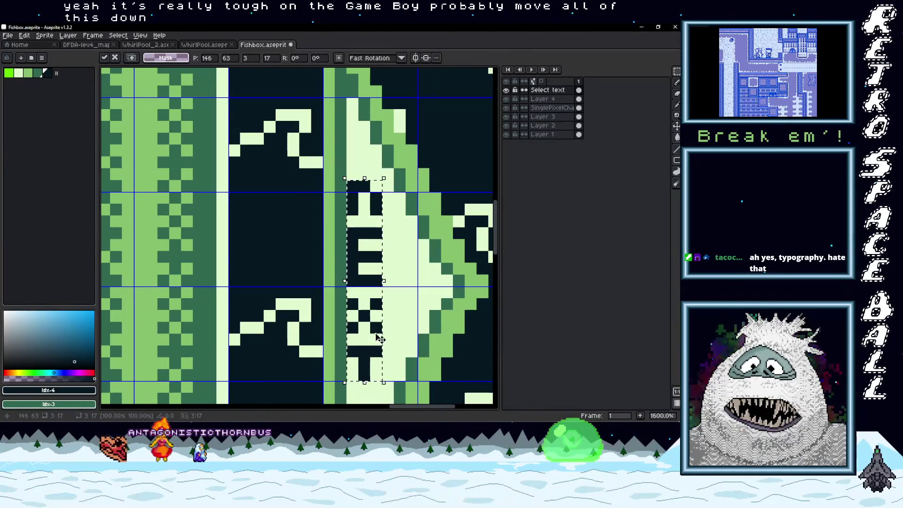
key(Return)
scroll(384, 325, down, 3)
scroll(307, 310, down, 4)
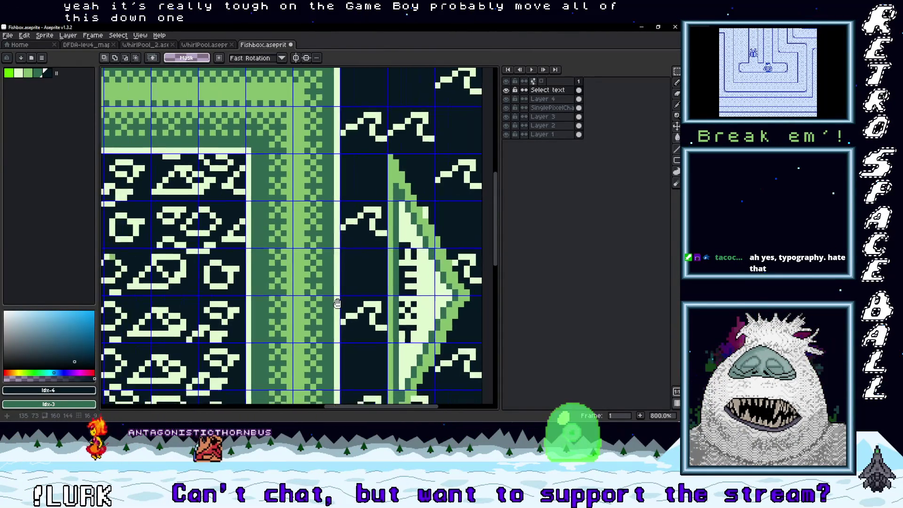
mouse_move(350, 300)
mouse_down()
mouse_move(347, 250)
mouse_move(354, 258)
mouse_up()
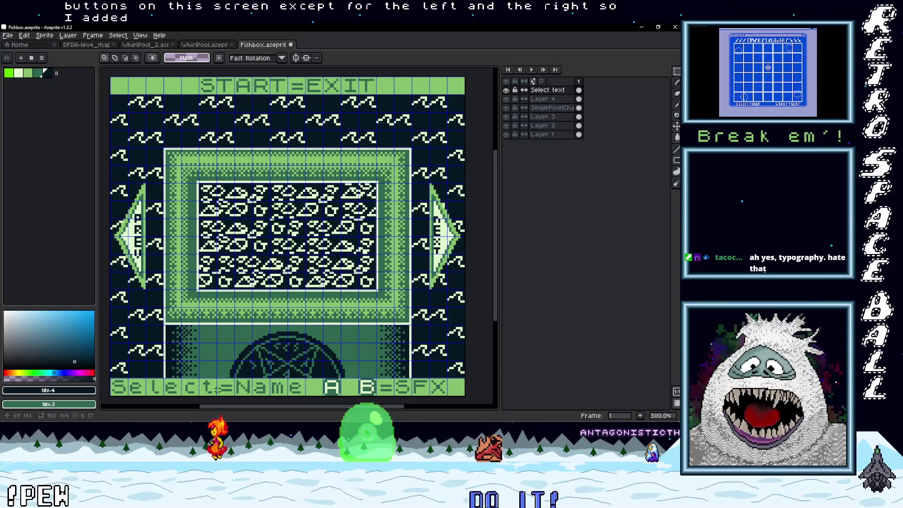
Zoom into the A B=SFX legend and drag the B one tile left beside the A
scroll(363, 397, up, 2)
scroll(362, 398, up, 4)
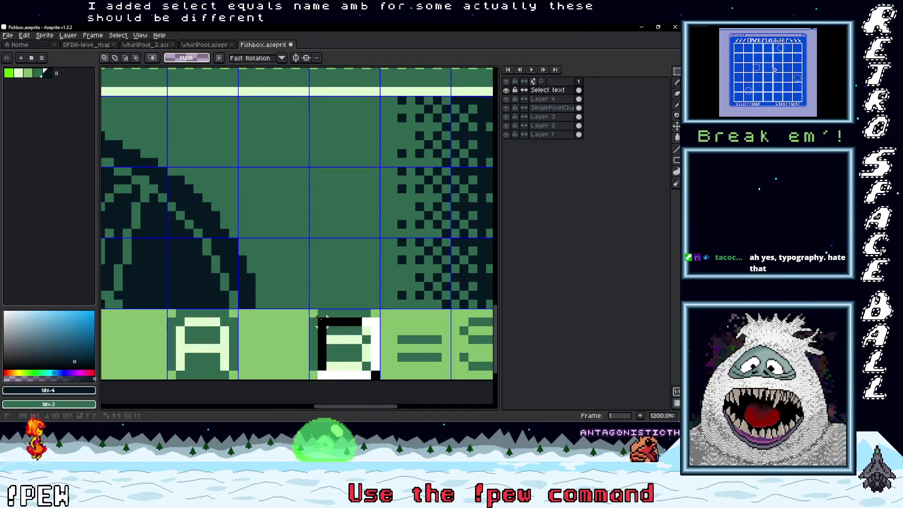
mouse_move(326, 316)
mouse_down()
mouse_move(254, 316)
mouse_move(203, 344)
mouse_move(328, 332)
mouse_move(305, 332)
mouse_up()
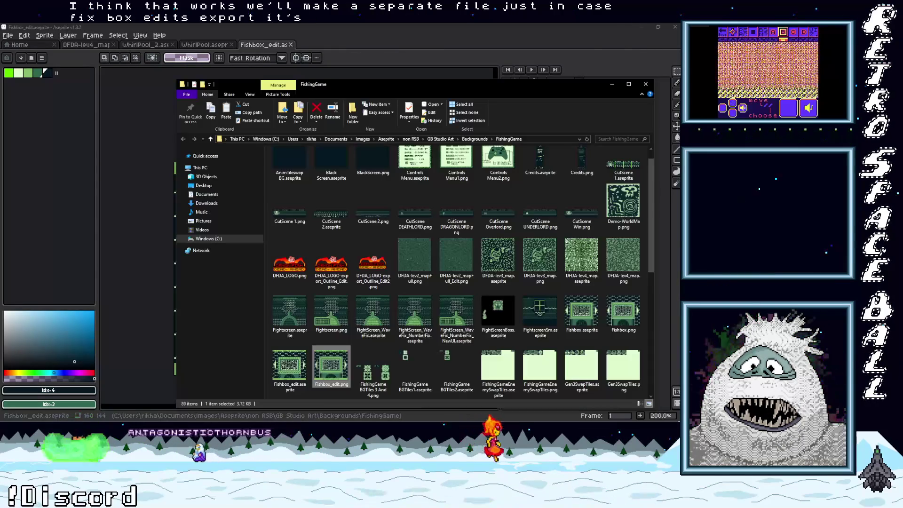
Paste the copied Fishbox_edit.png into the assets folder
mouse_move(679, 108)
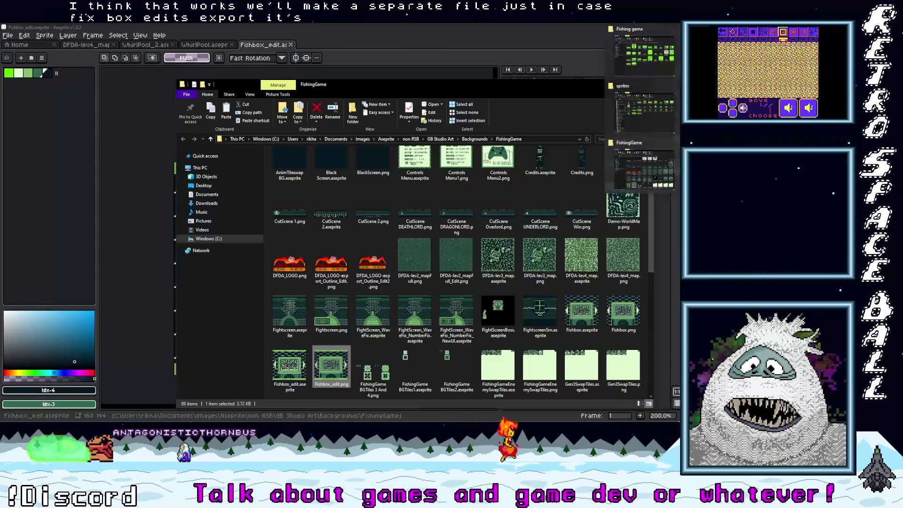
click(642, 87)
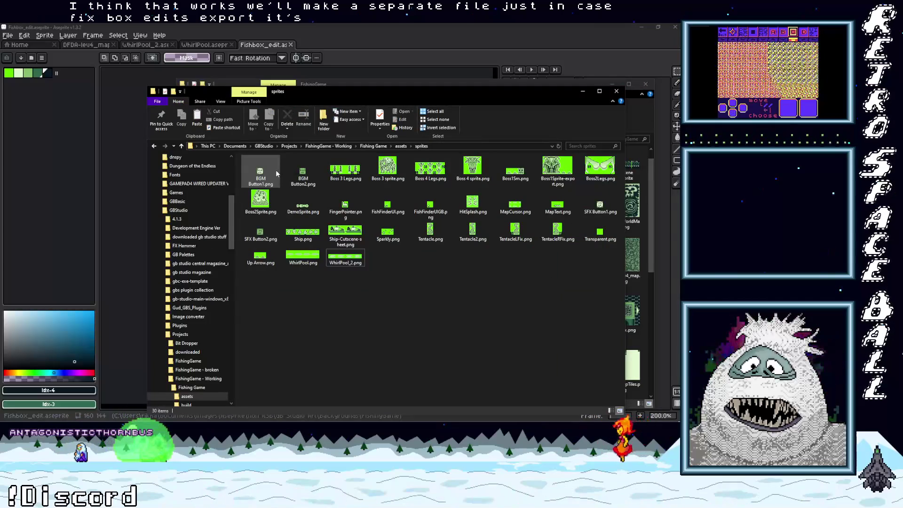
click(182, 146)
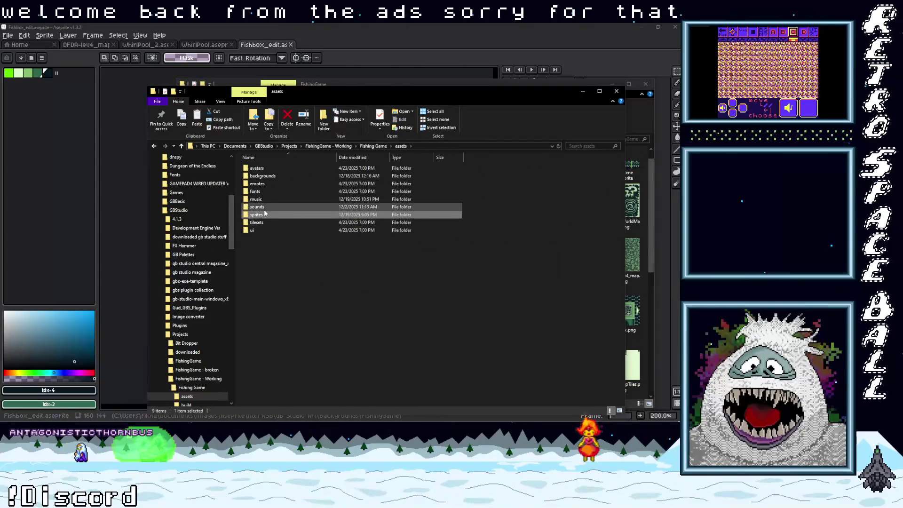
double_click(265, 176)
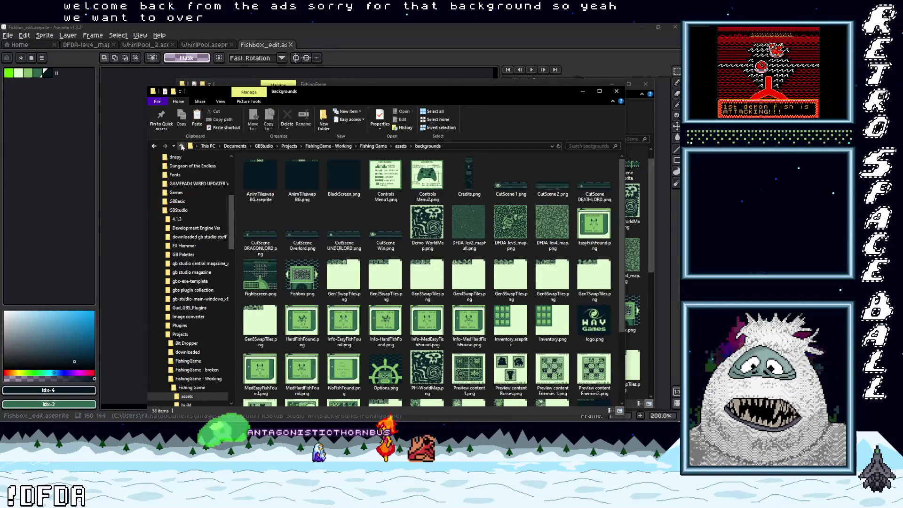
key(BackSpace)
right_click(292, 251)
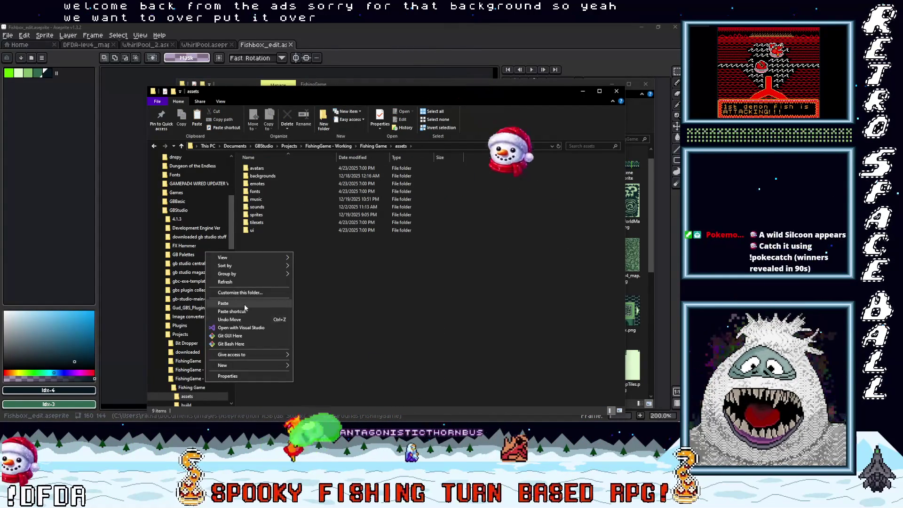
click(244, 304)
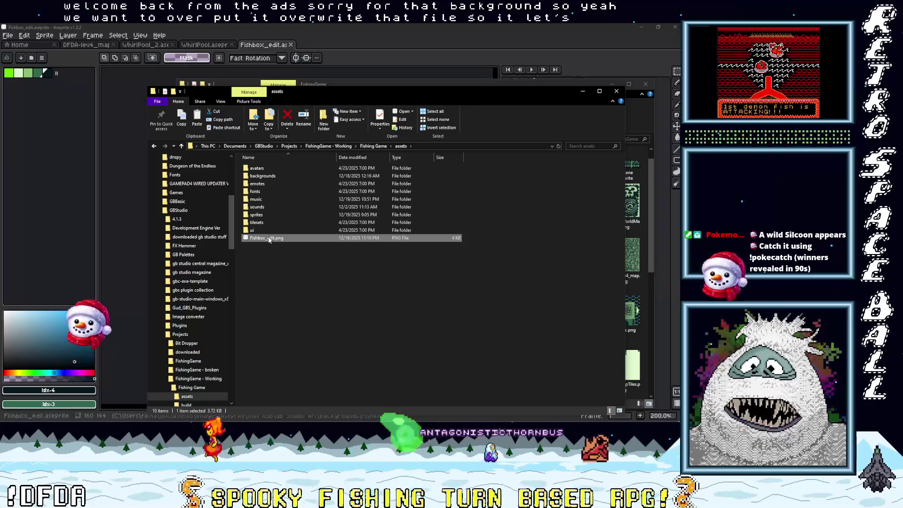
Rename it Fishbox.png, move it into backgrounds replacing the old file, and minimize the windows
click(266, 239)
key(Right)
key(BackSpace)
key(BackSpace)
key(BackSpace)
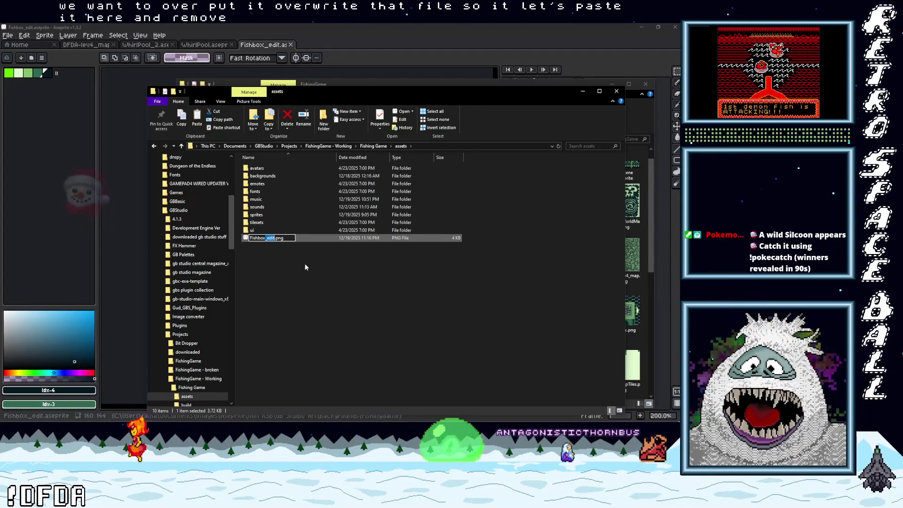
key(Return)
drag(260, 238, 268, 178)
click(183, 167)
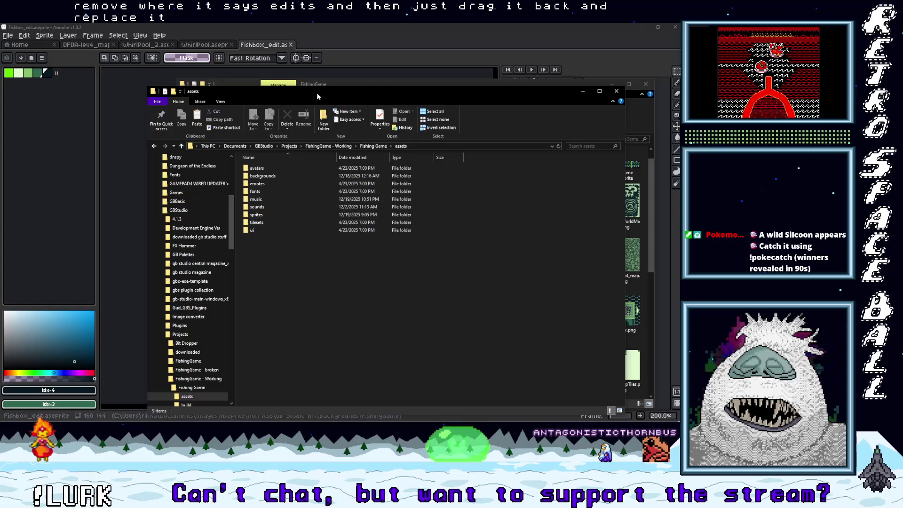
click(582, 94)
click(633, 26)
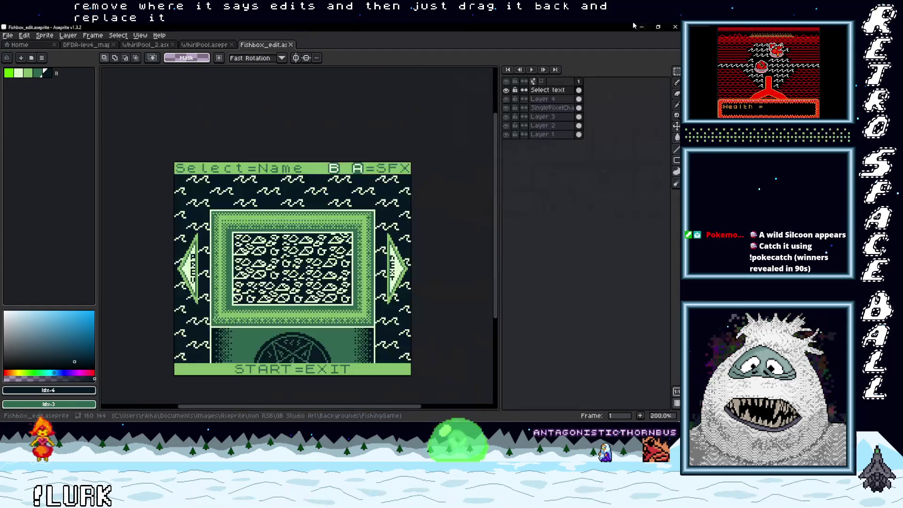
click(643, 28)
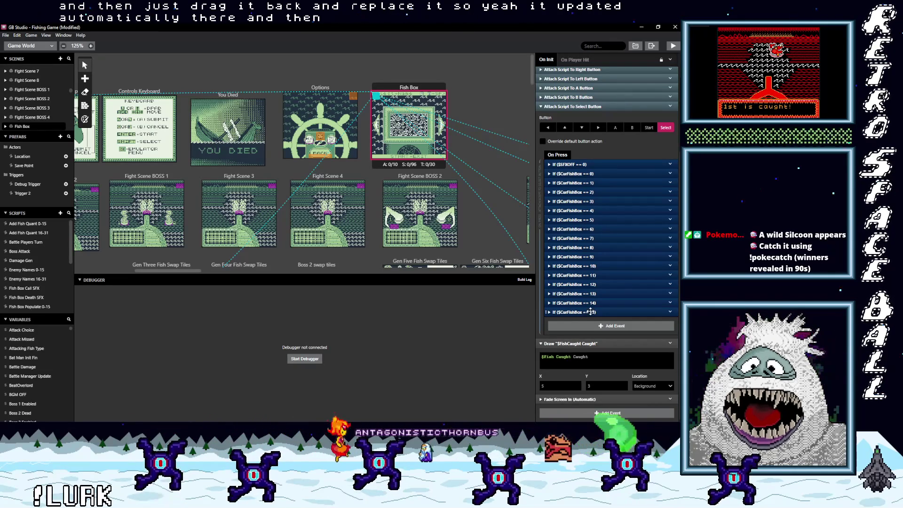
Copy the If $CurFishBox == 15 event, paste it at the end, and change its value to 16
click(671, 312)
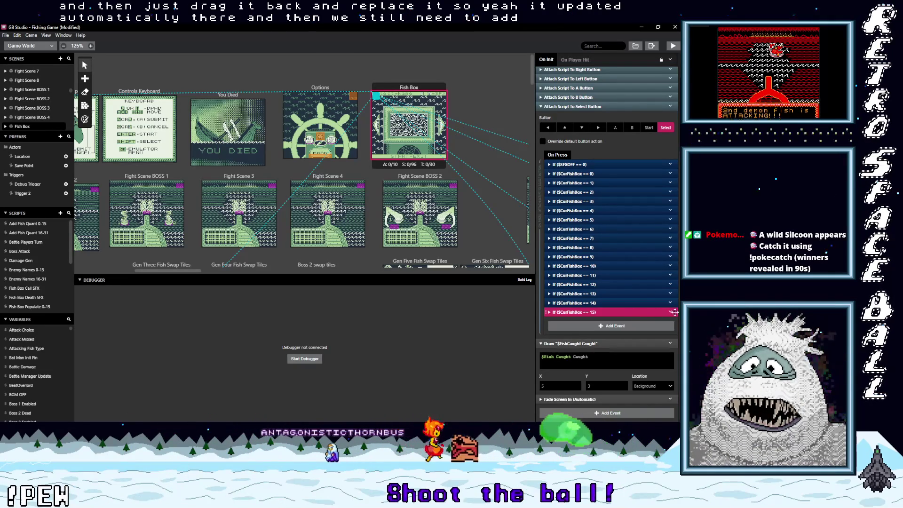
click(670, 313)
click(647, 379)
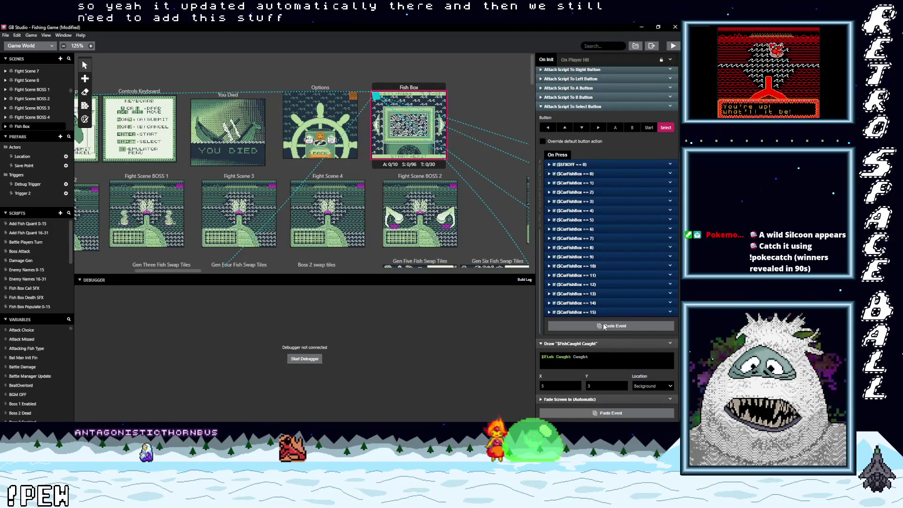
key(alt)
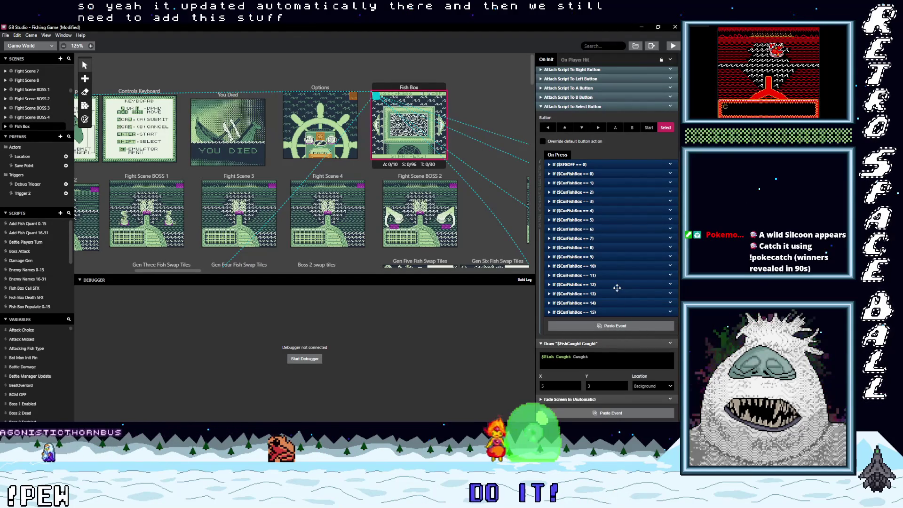
alt+click(612, 325)
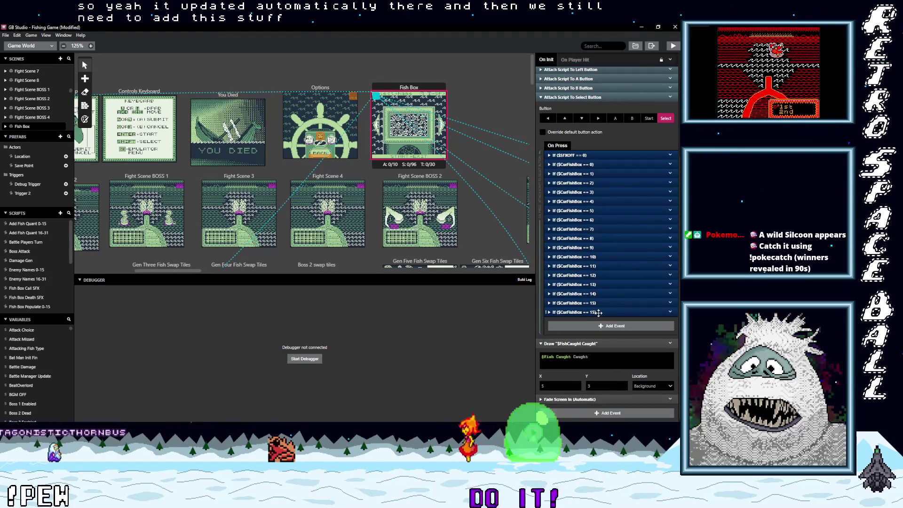
click(607, 314)
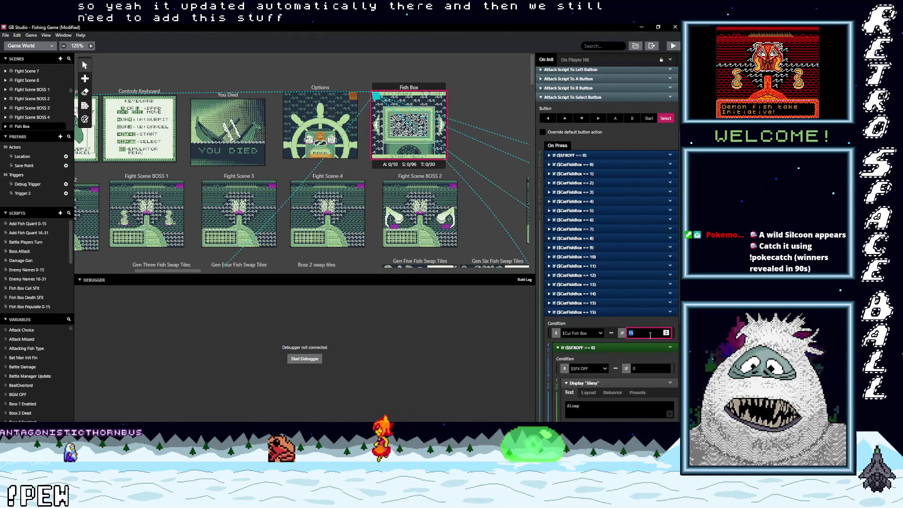
text(16)
scroll(622, 359, down, 2)
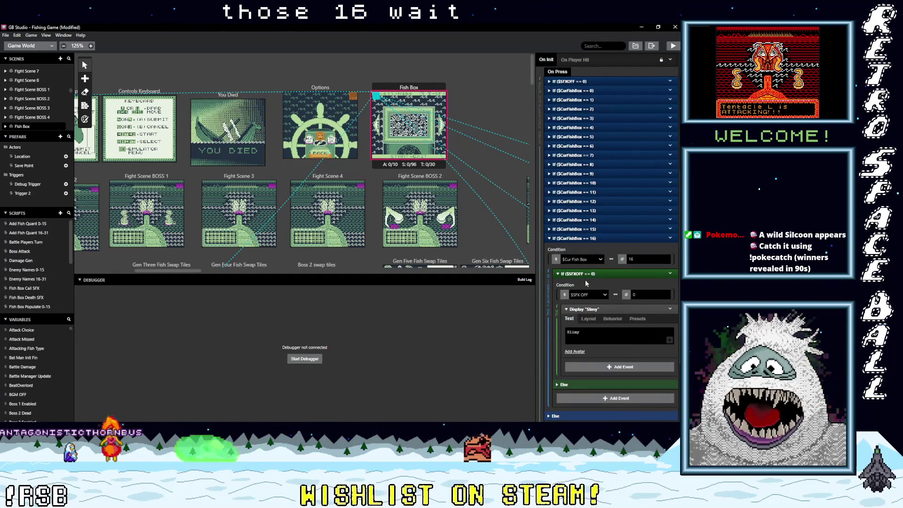
Move case 0's Display "Beard Fish" event above its nested $SFXOFF == 0 check
click(589, 228)
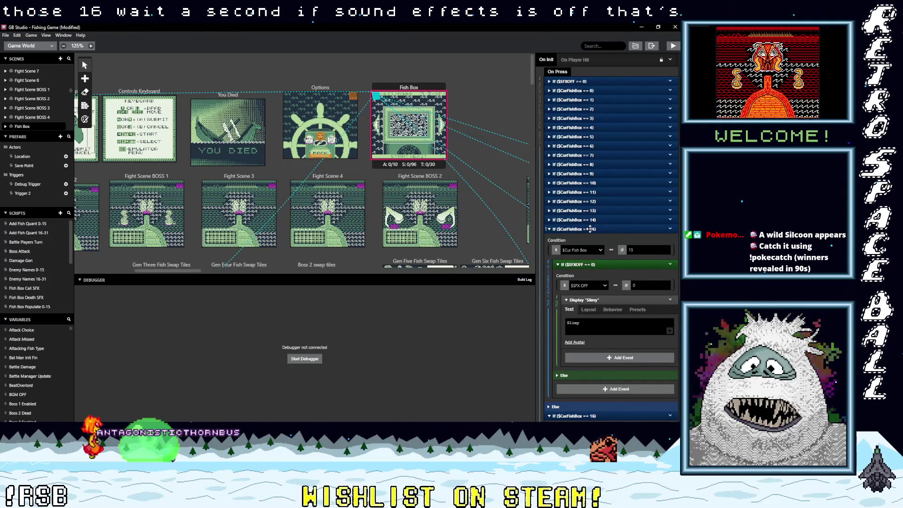
click(590, 229)
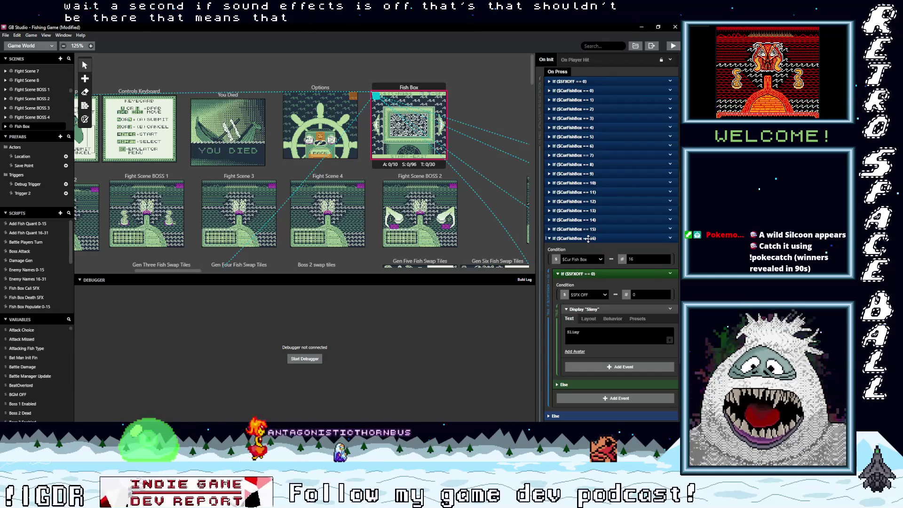
click(590, 239)
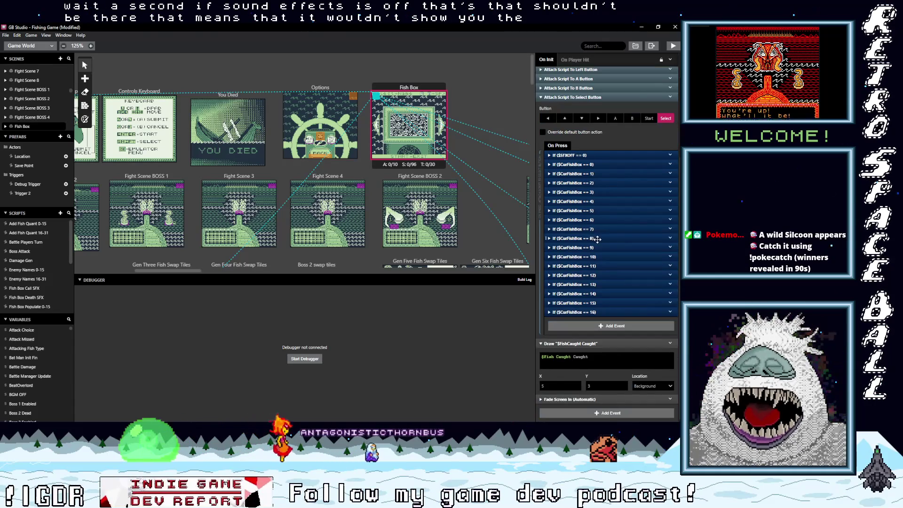
click(581, 164)
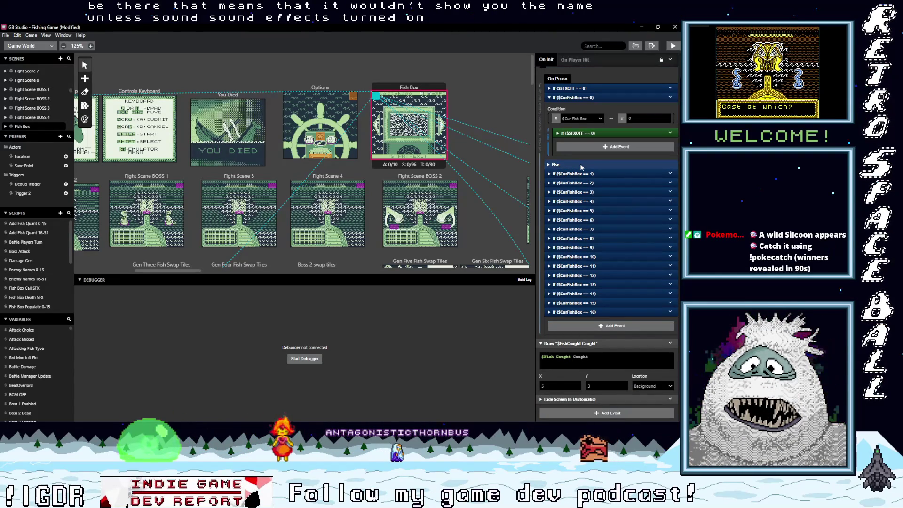
click(580, 130)
drag(593, 129, 588, 127)
click(669, 179)
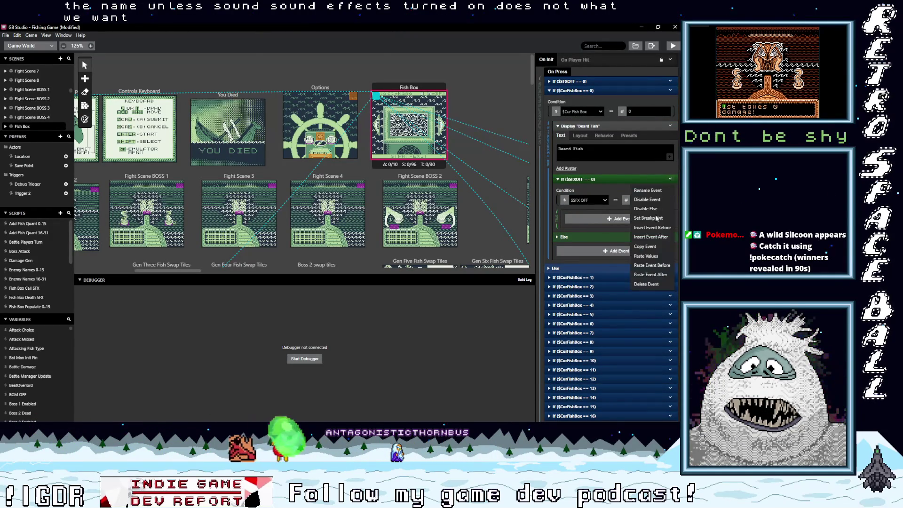
Delete the empty $SFXOFF check from case 0, then inspect the top SFX event and Beard Fish text
click(646, 284)
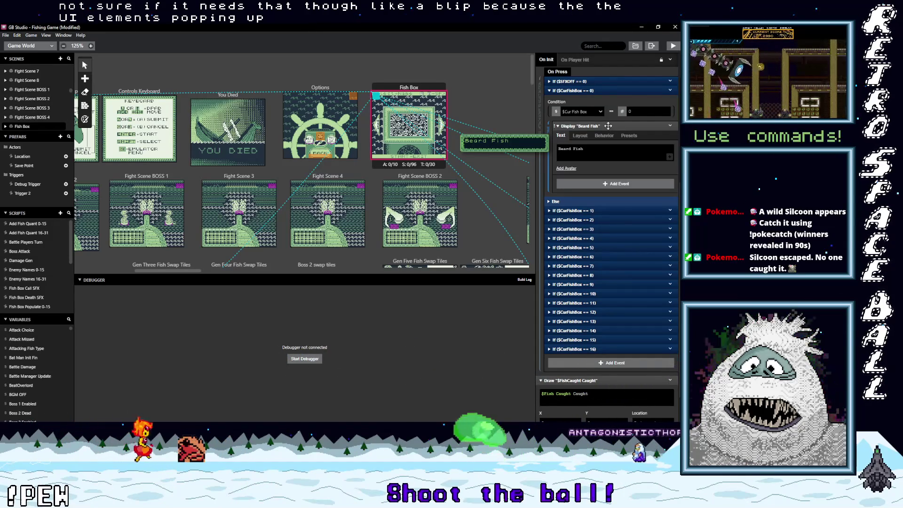
click(590, 81)
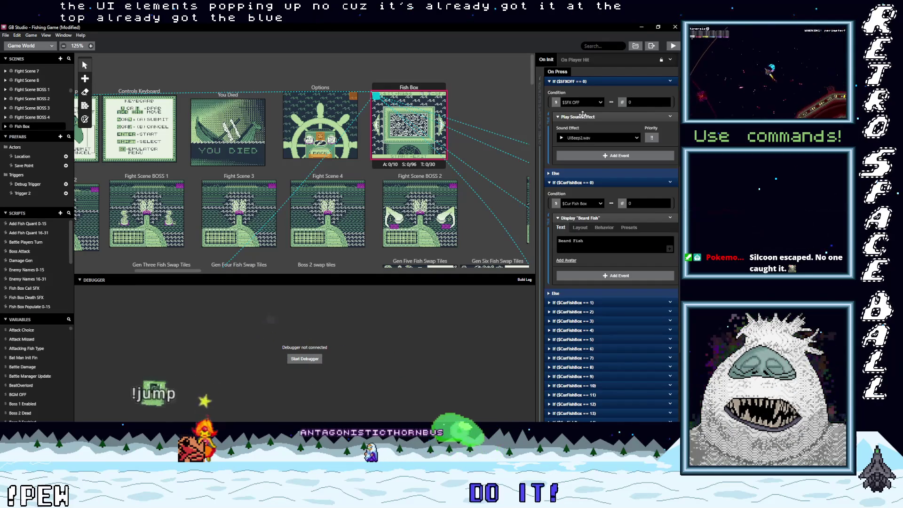
click(605, 80)
click(591, 146)
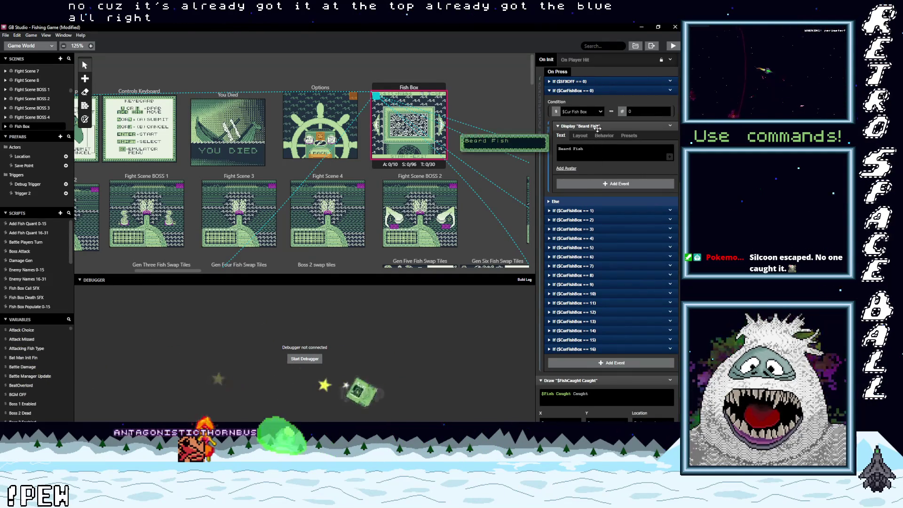
click(599, 126)
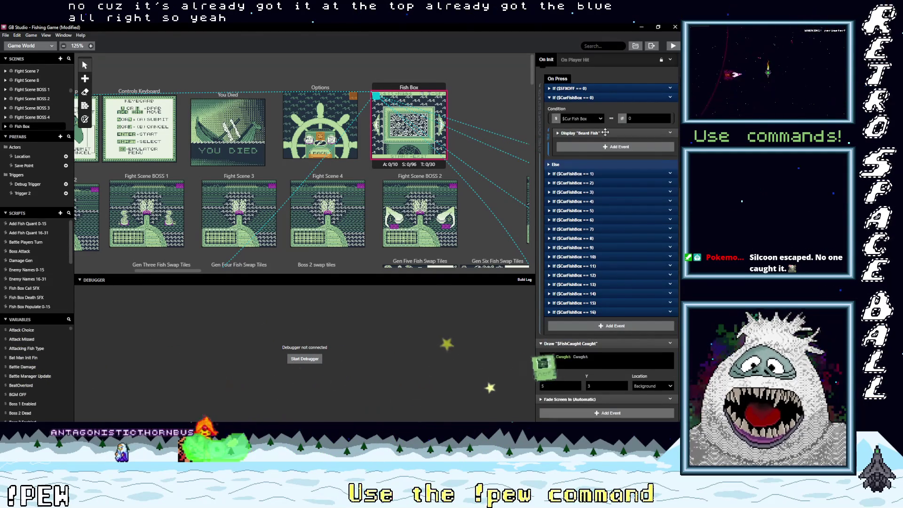
click(599, 174)
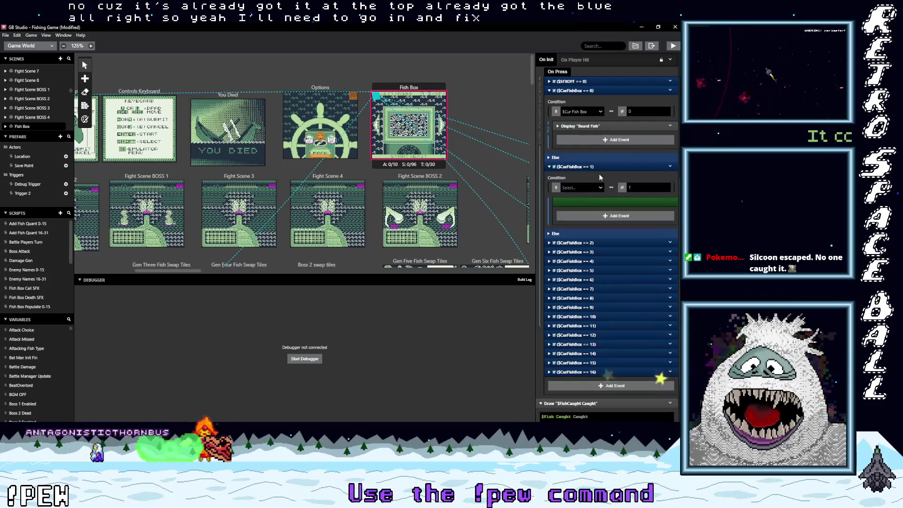
Move the Spike and Eely displays above their $SFXOFF checks in cases 1 and 2, deleting those checks
click(601, 201)
drag(592, 236, 594, 199)
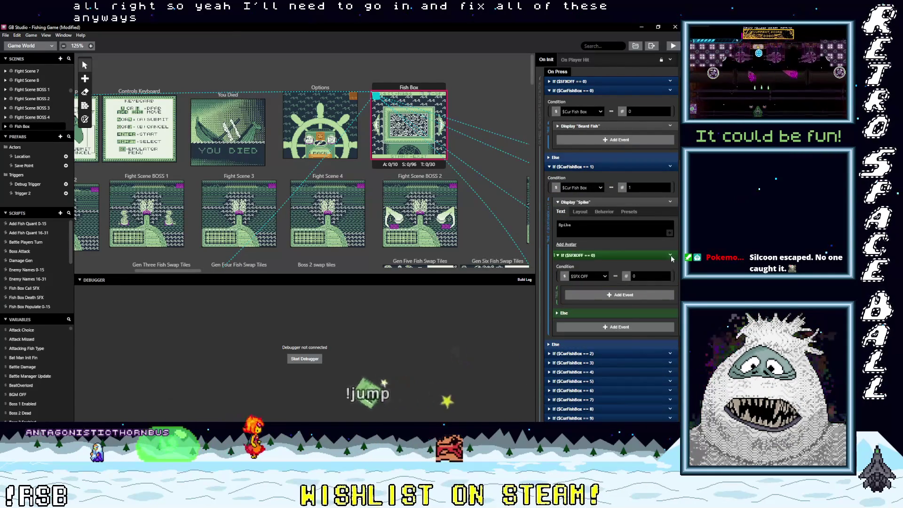
click(668, 255)
click(651, 360)
click(571, 91)
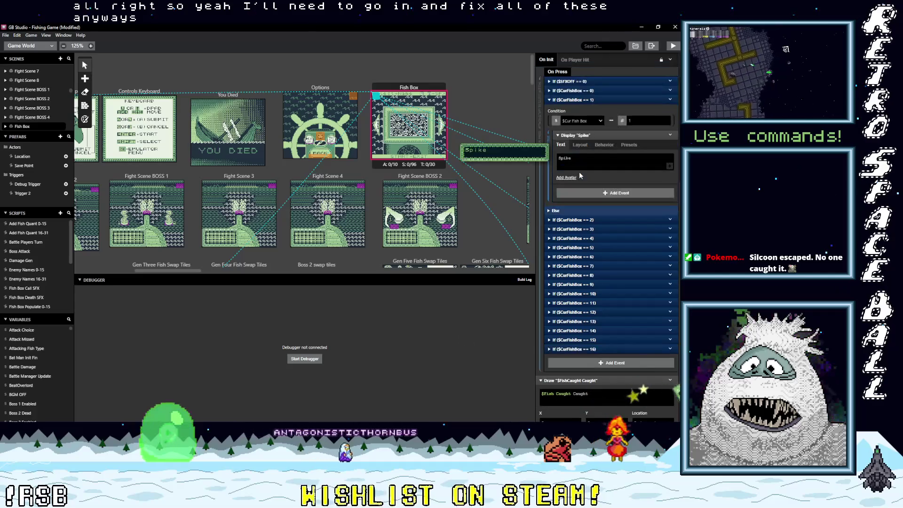
click(587, 219)
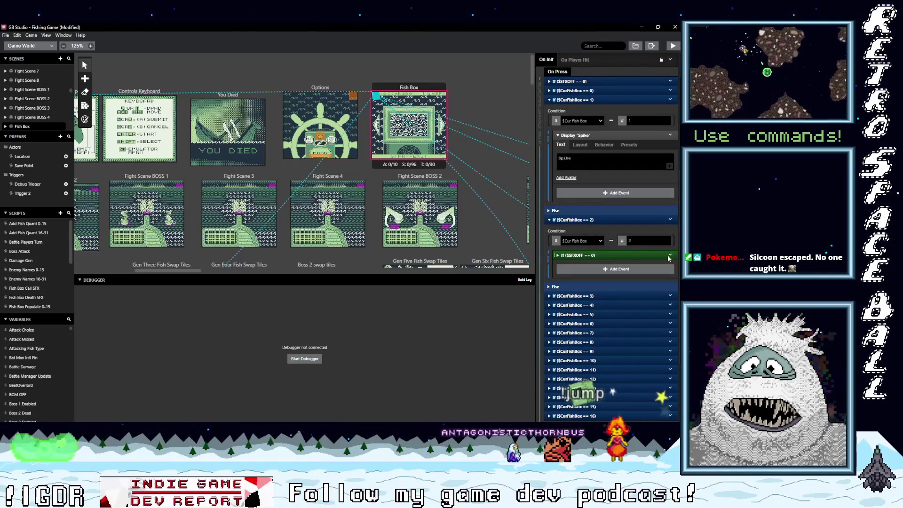
click(595, 255)
mouse_move(583, 290)
mouse_down()
mouse_move(482, 306)
mouse_move(609, 255)
mouse_up()
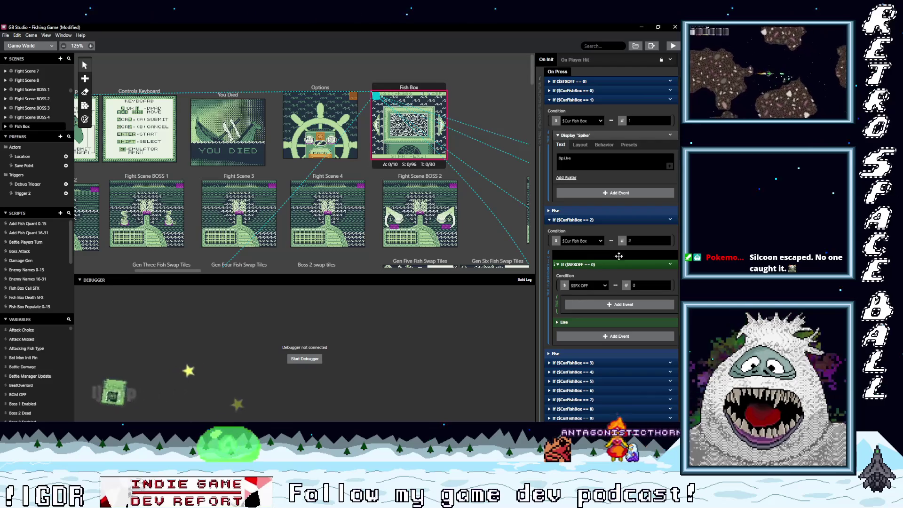
click(670, 264)
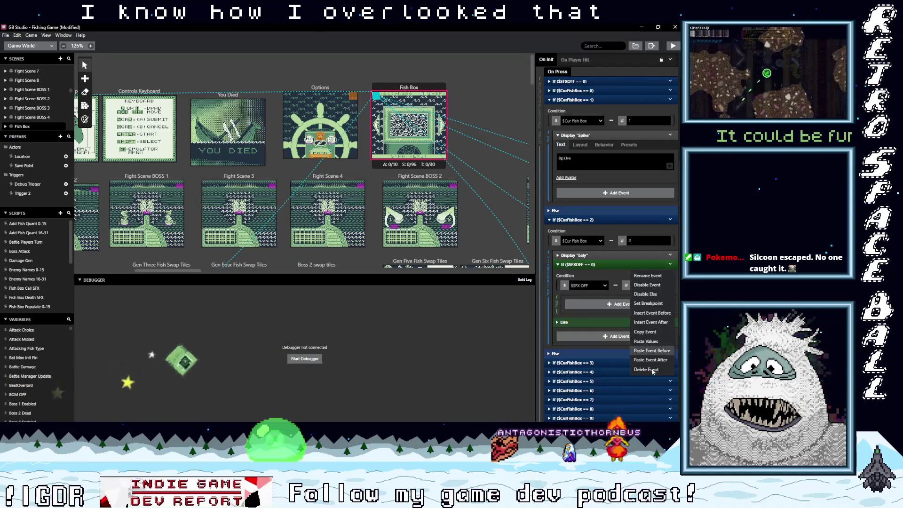
click(650, 370)
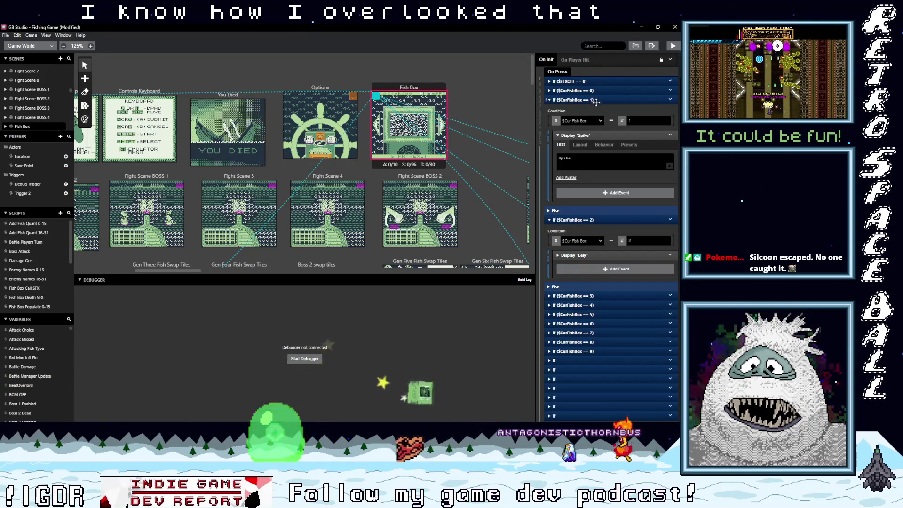
Pull the Bigeye and Floppy displays out of the sound-off checks in cases 3 and 4, deleting the checks
click(593, 100)
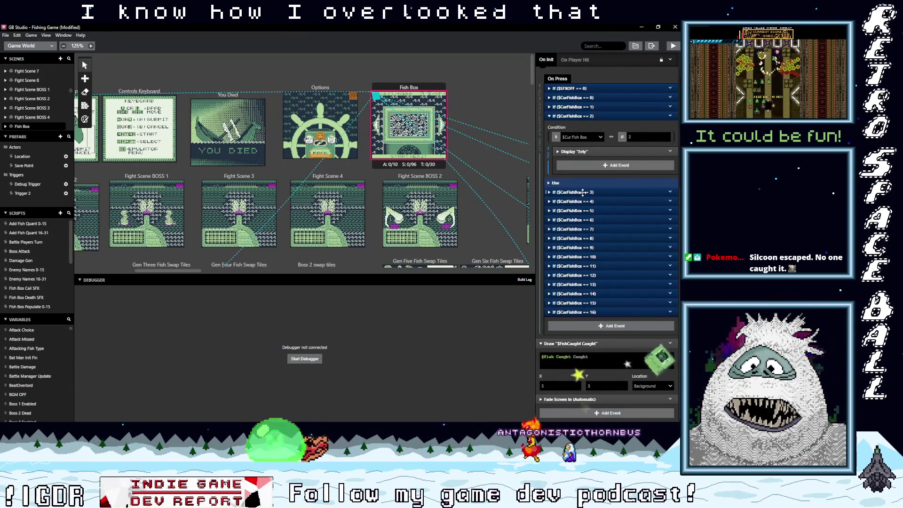
click(583, 191)
click(605, 220)
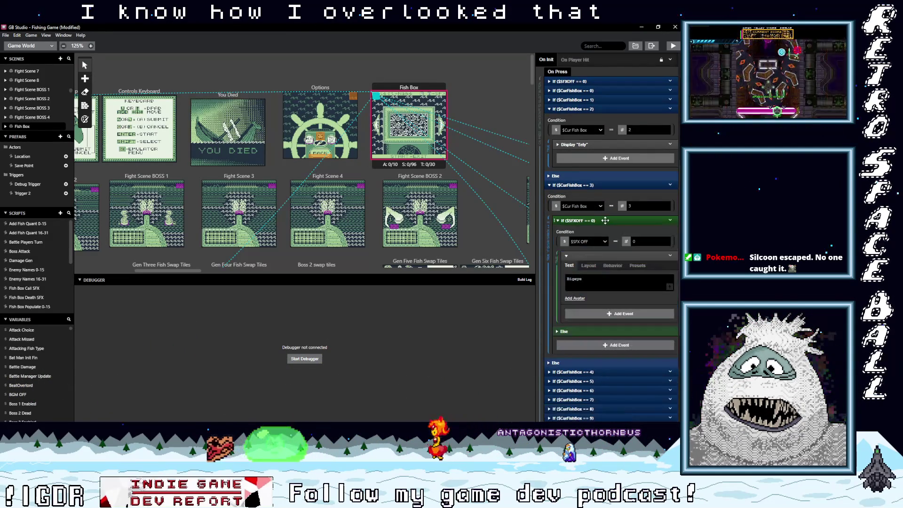
click(670, 255)
click(648, 324)
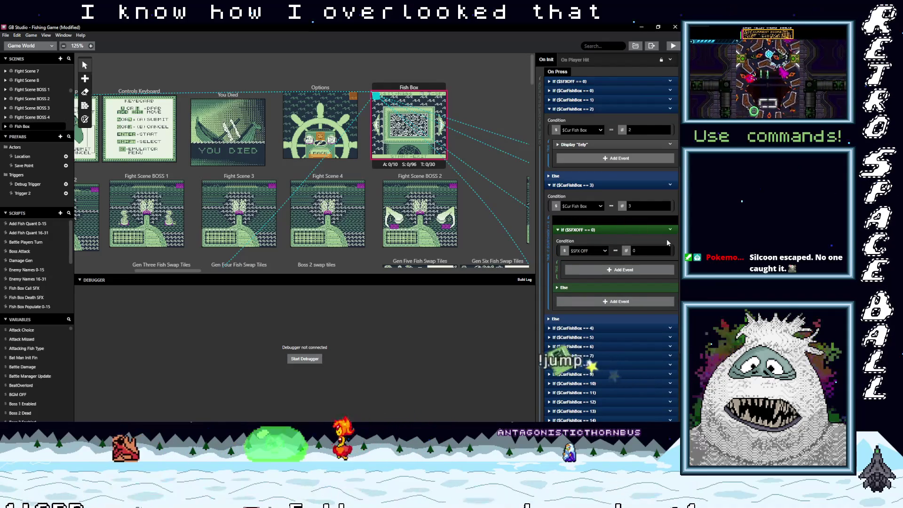
key(ctrl+z)
click(669, 273)
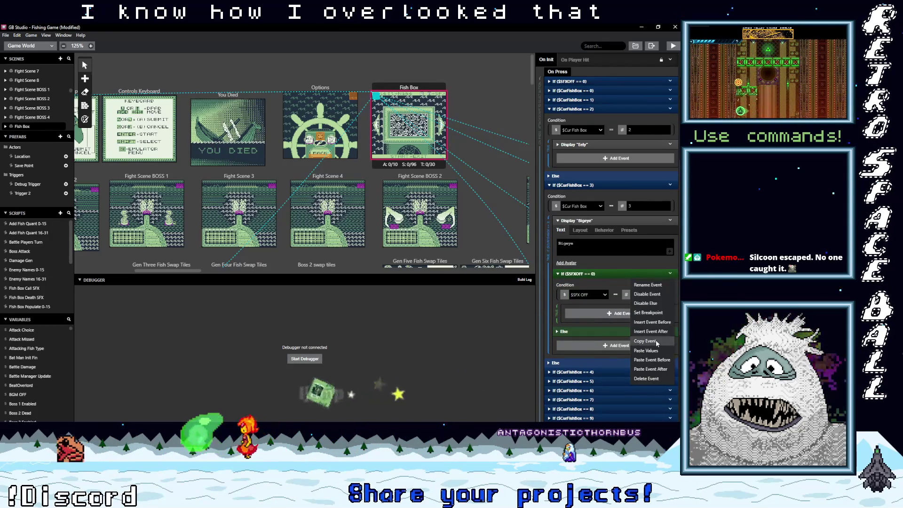
click(653, 370)
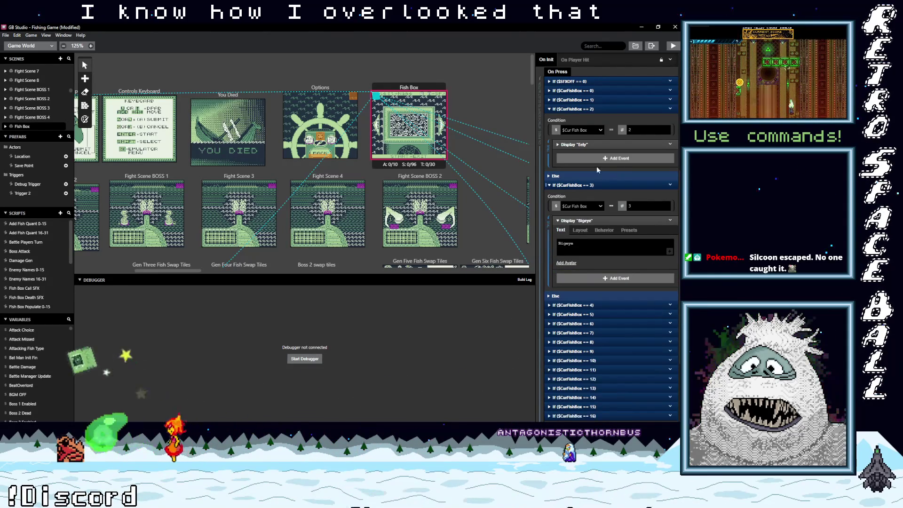
click(600, 108)
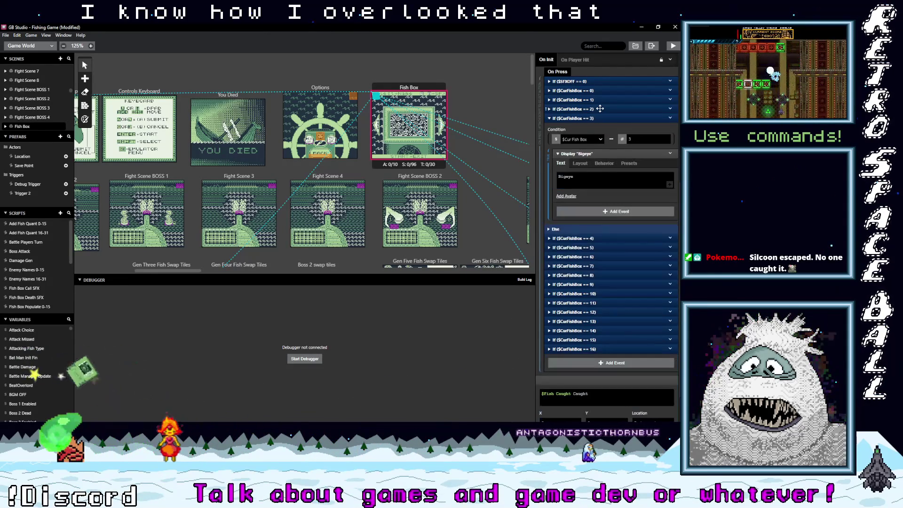
click(604, 238)
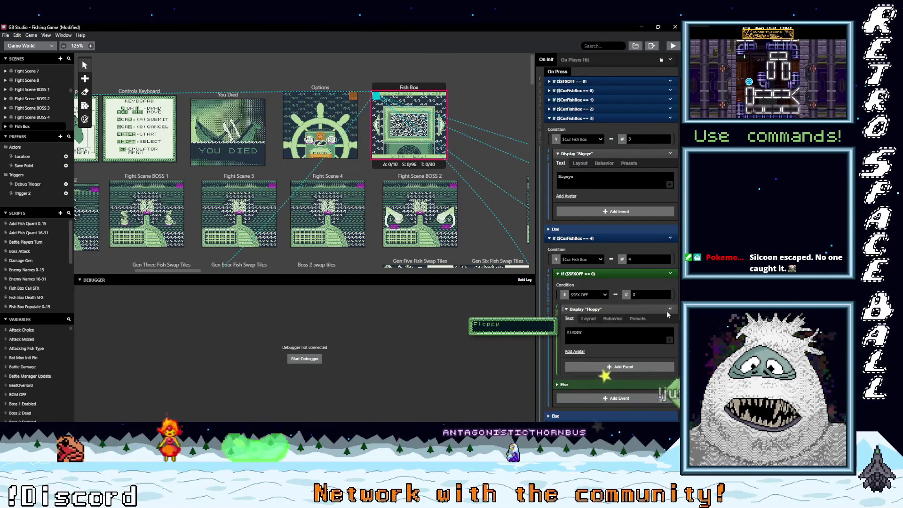
mouse_move(655, 310)
mouse_down()
mouse_move(650, 279)
mouse_move(663, 291)
mouse_up()
click(671, 327)
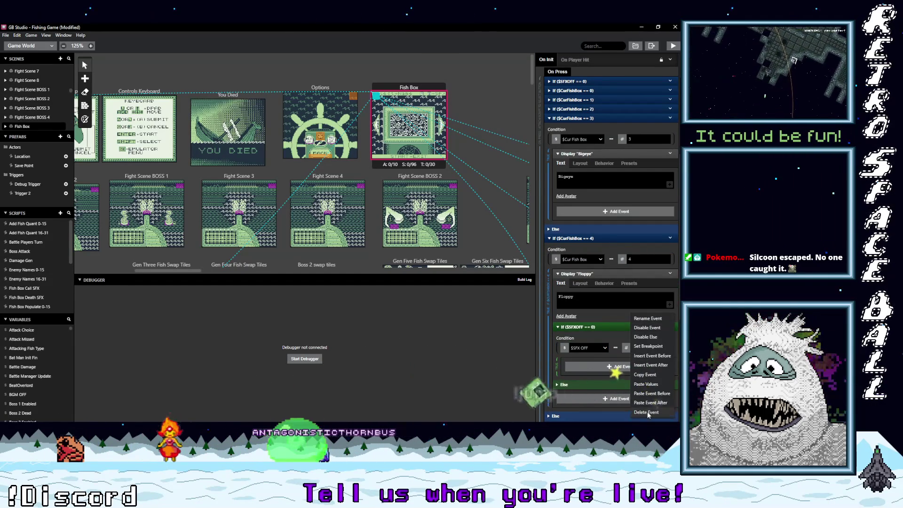
click(648, 412)
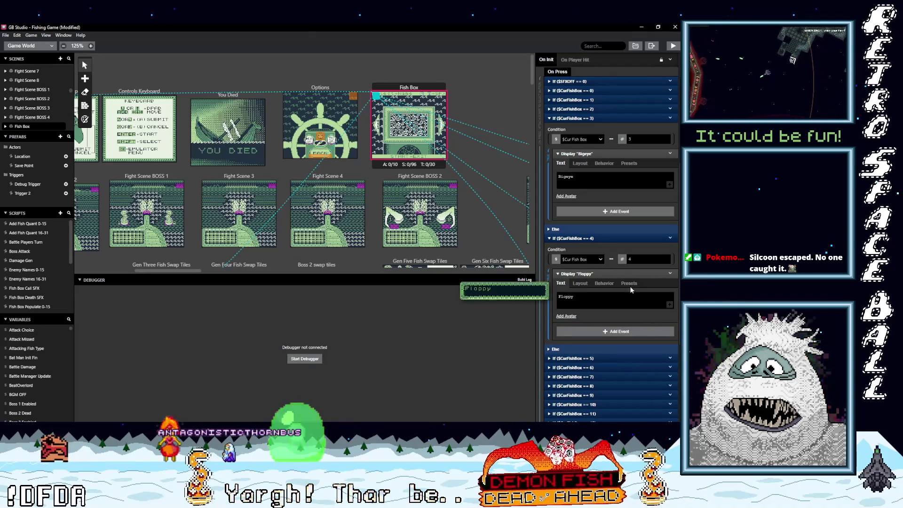
Pull the Stag Fish and Toothy displays out of cases 5 and 6, removing the emptied sound-off checks
click(599, 118)
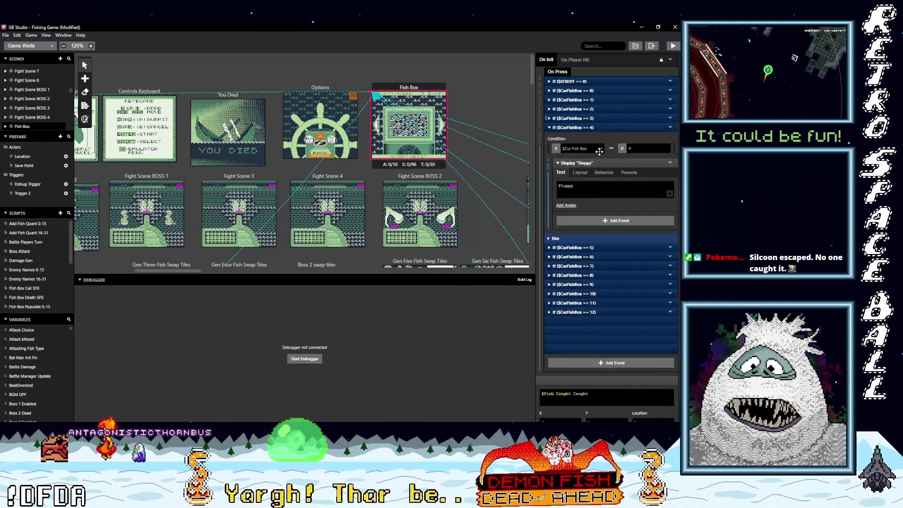
click(600, 248)
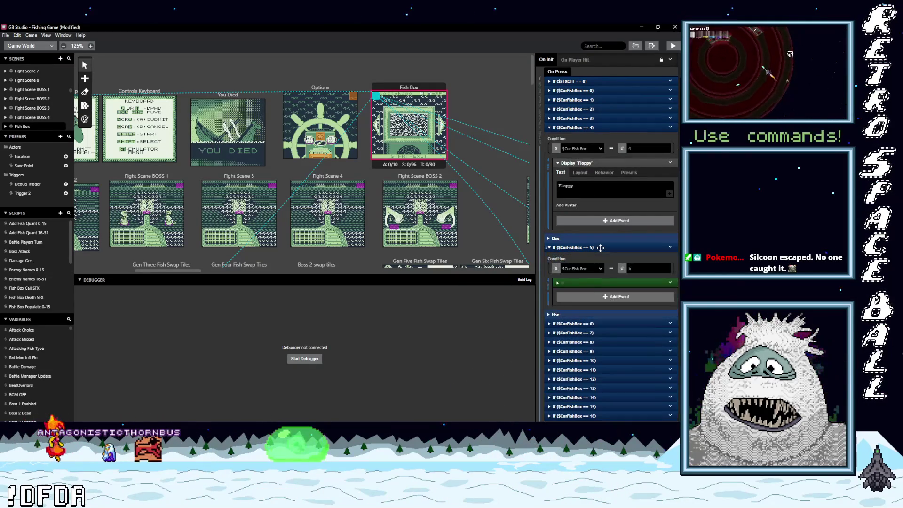
click(611, 283)
mouse_move(592, 318)
mouse_down()
mouse_move(555, 332)
mouse_move(592, 283)
mouse_up()
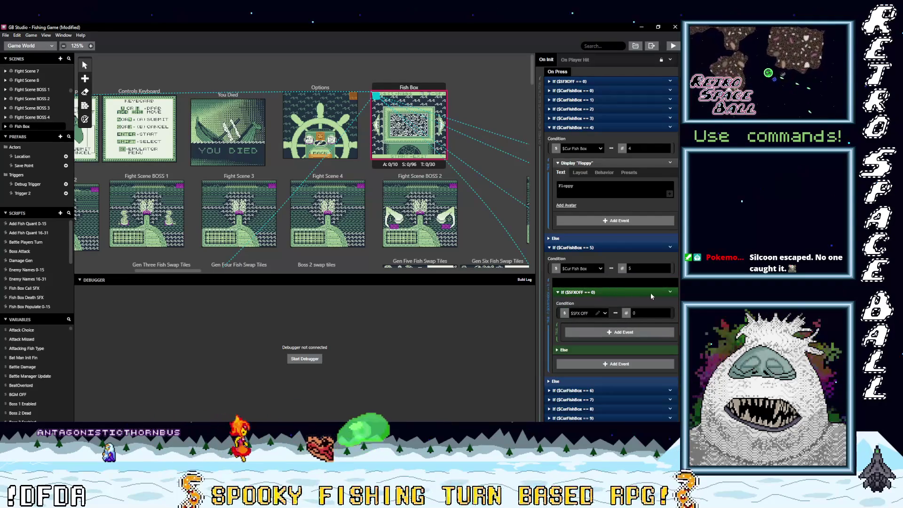
click(670, 336)
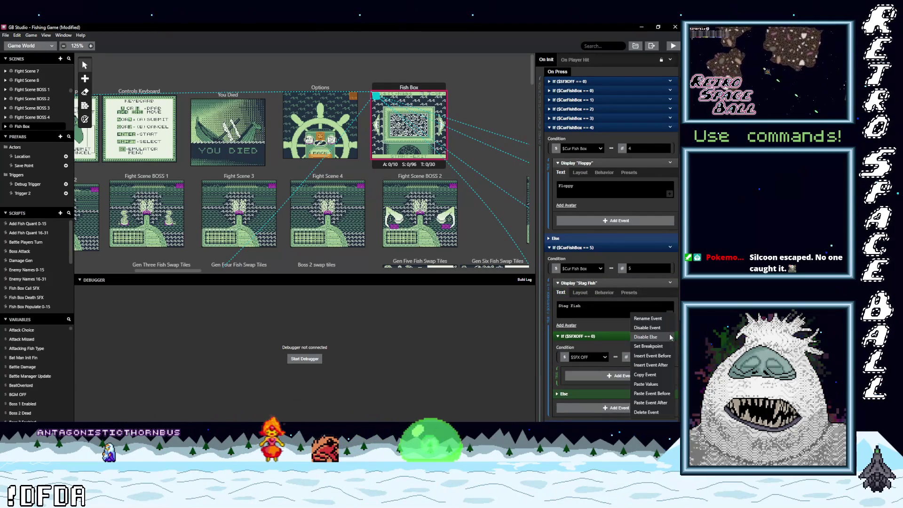
click(650, 412)
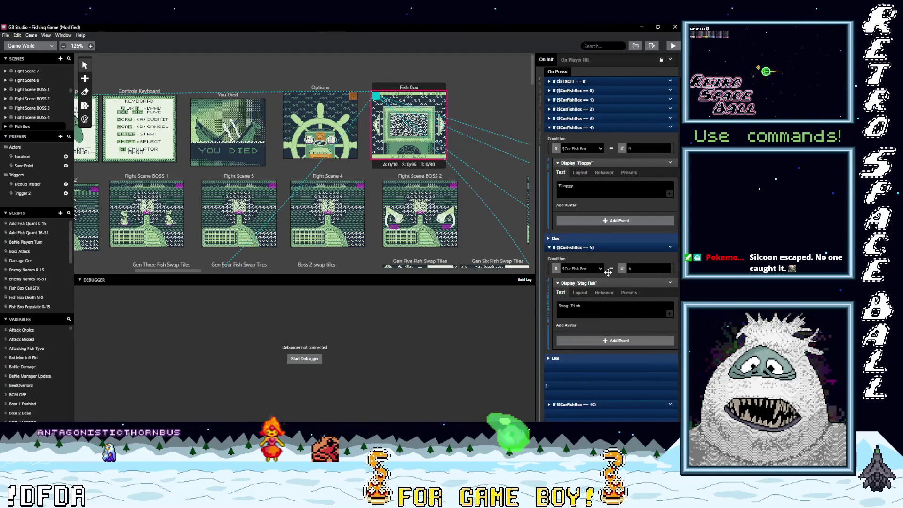
click(596, 127)
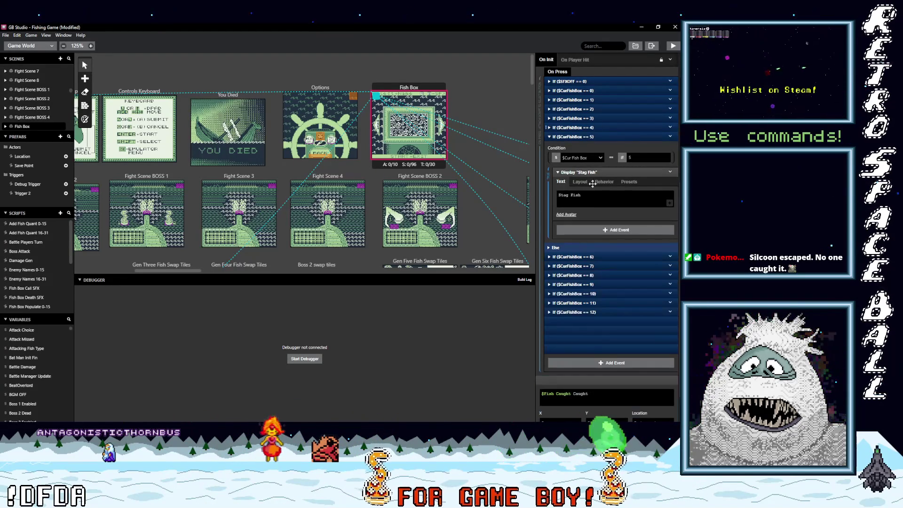
click(591, 256)
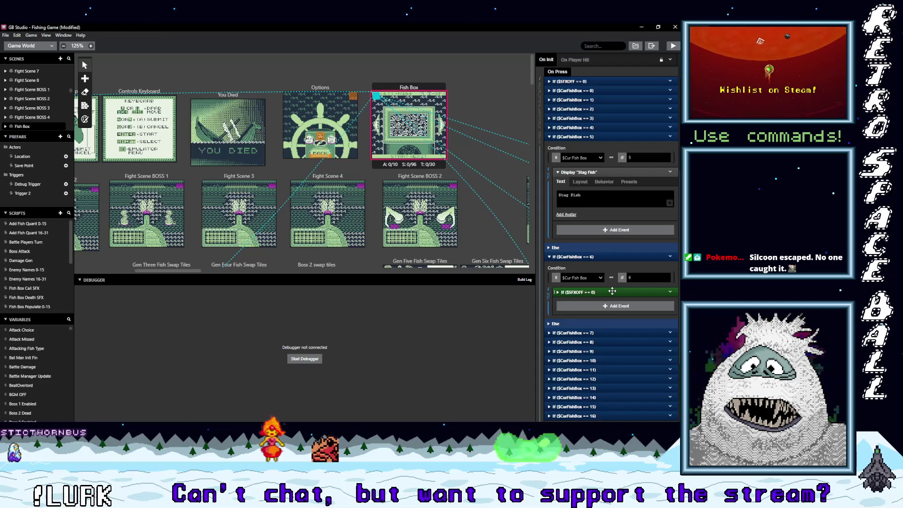
click(611, 291)
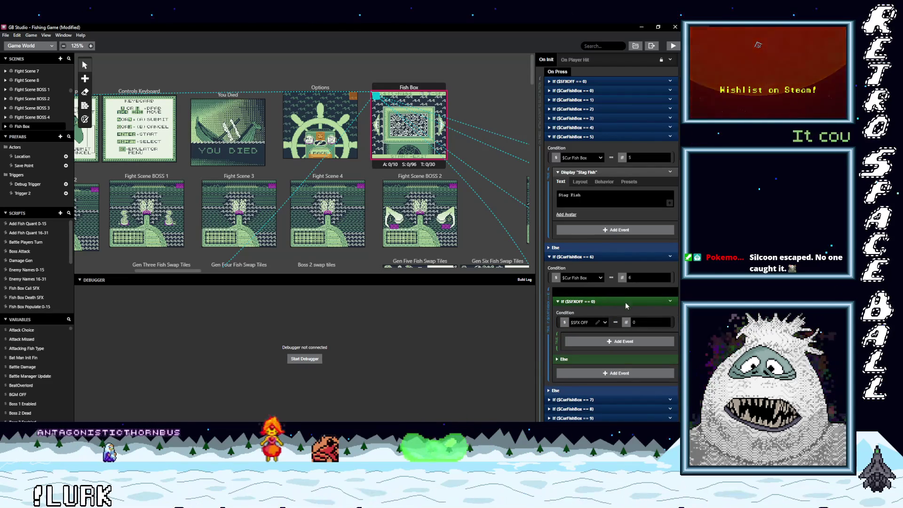
key(ctrl+v)
click(670, 346)
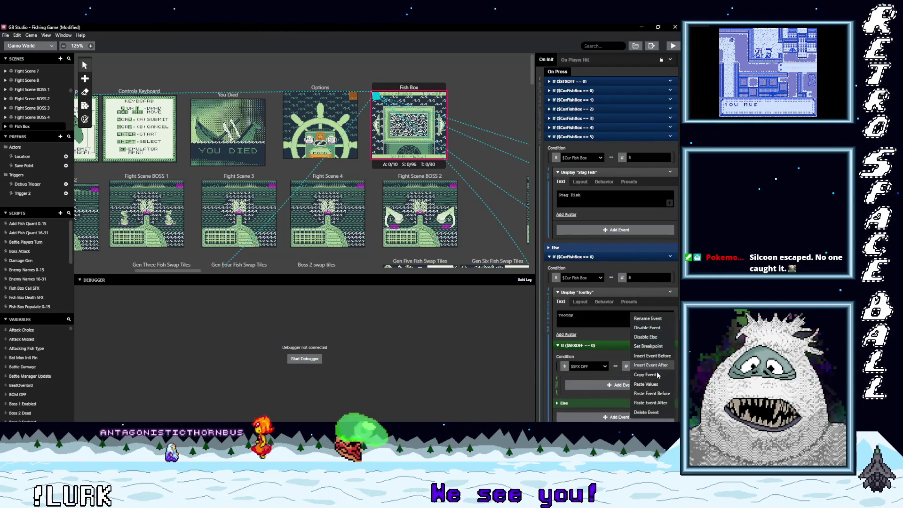
click(646, 412)
Move Froggy in case 7 and Dead Eye in case 8 above their sound-off checks and delete the checks
click(591, 137)
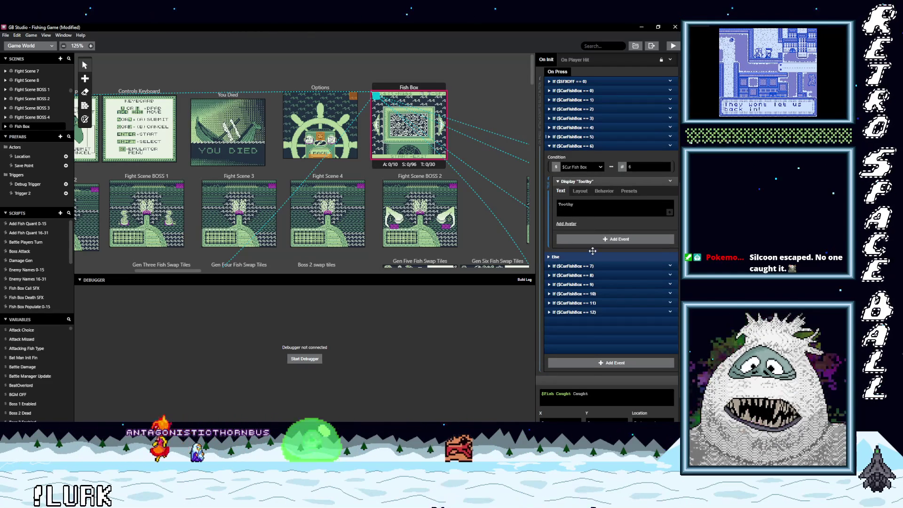
click(596, 267)
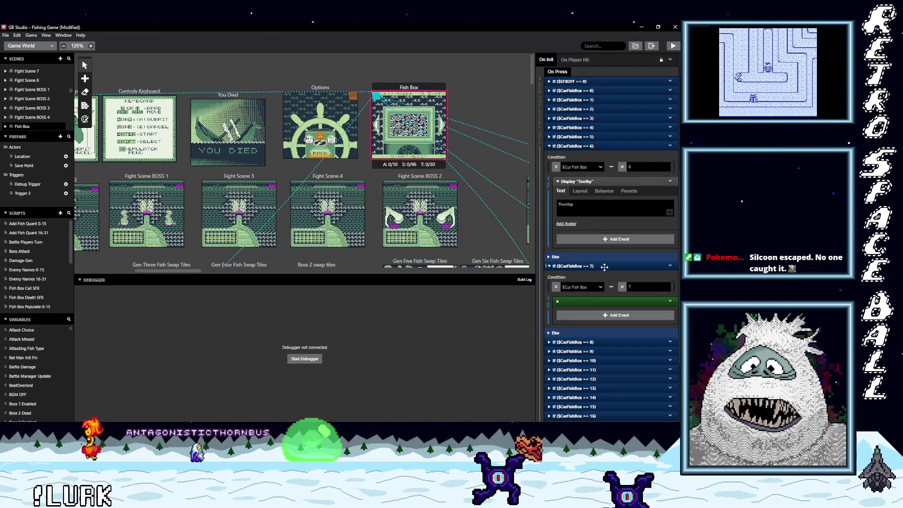
click(608, 303)
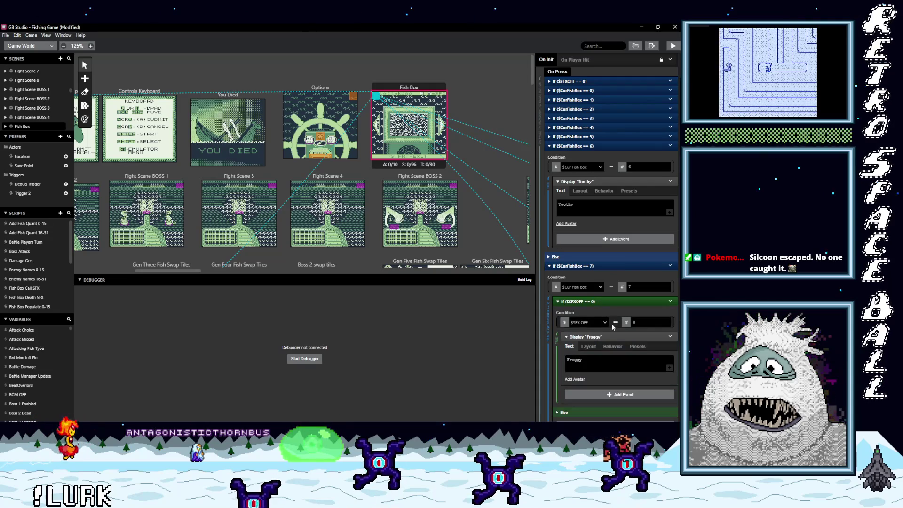
click(669, 337)
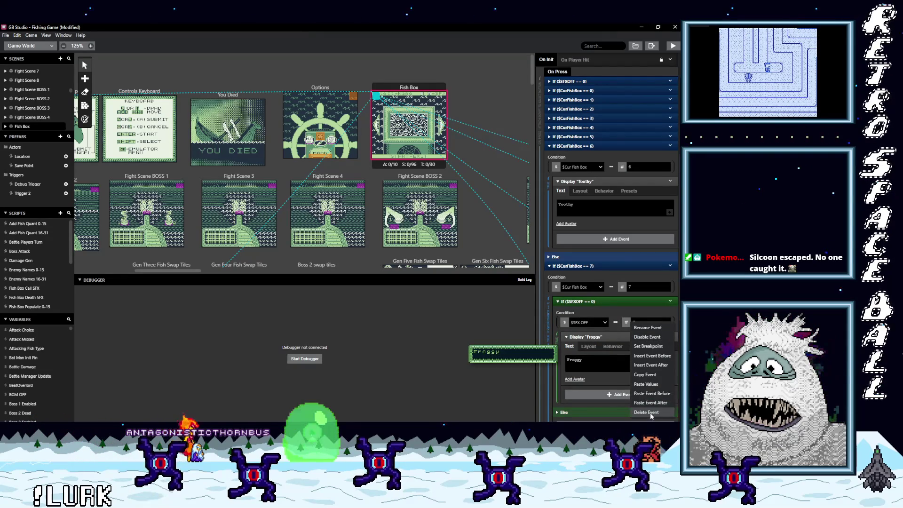
click(601, 337)
drag(603, 337, 642, 308)
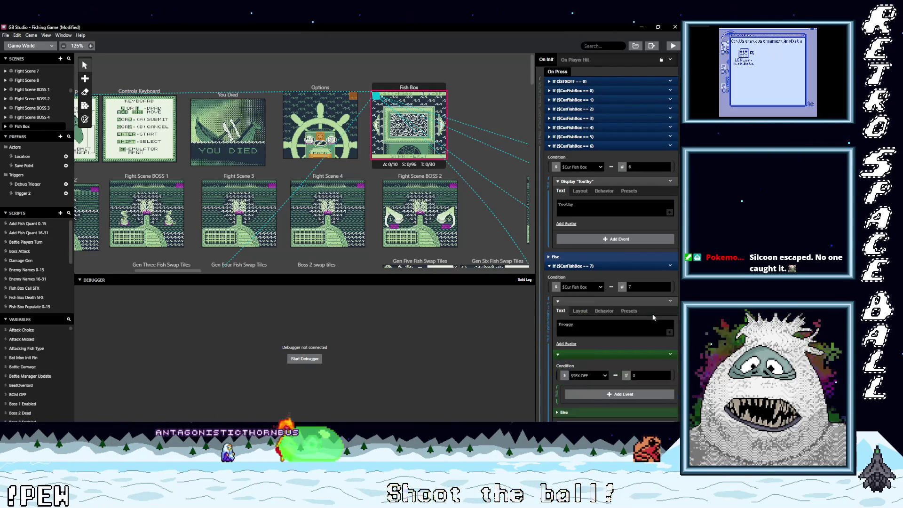
click(671, 355)
click(646, 411)
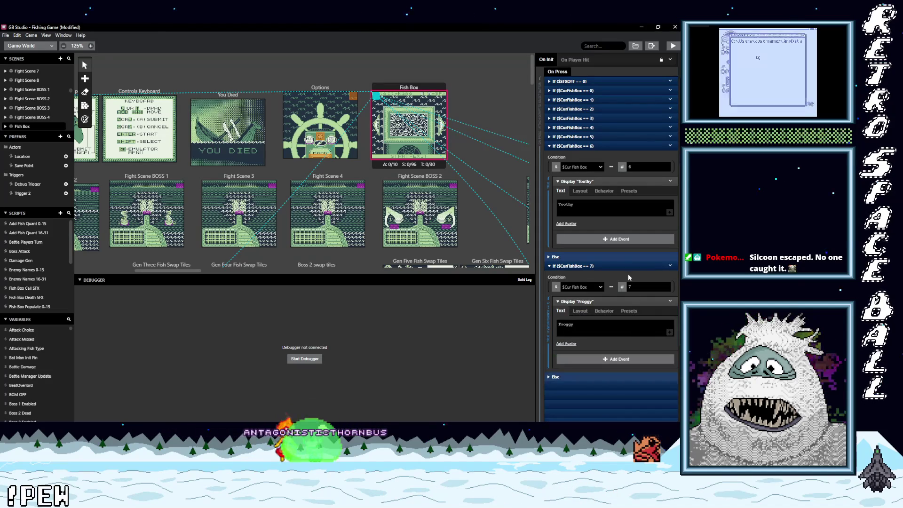
click(590, 148)
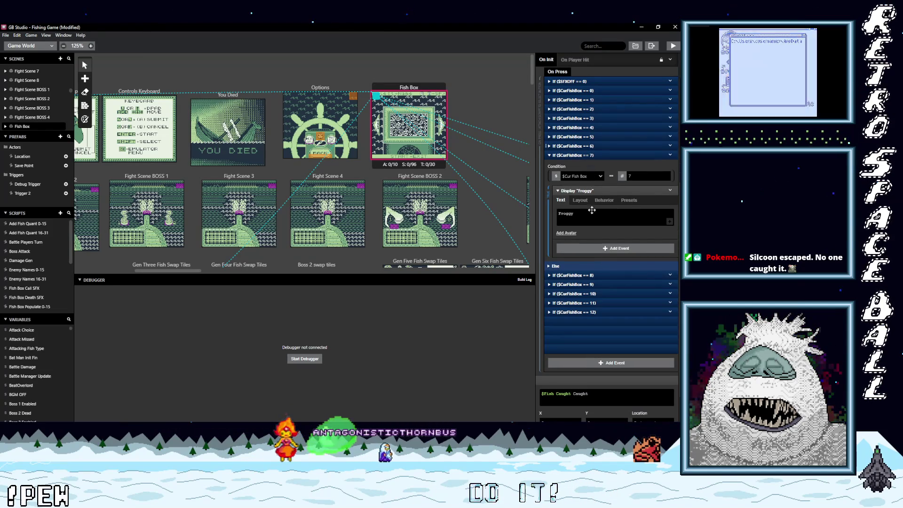
click(588, 275)
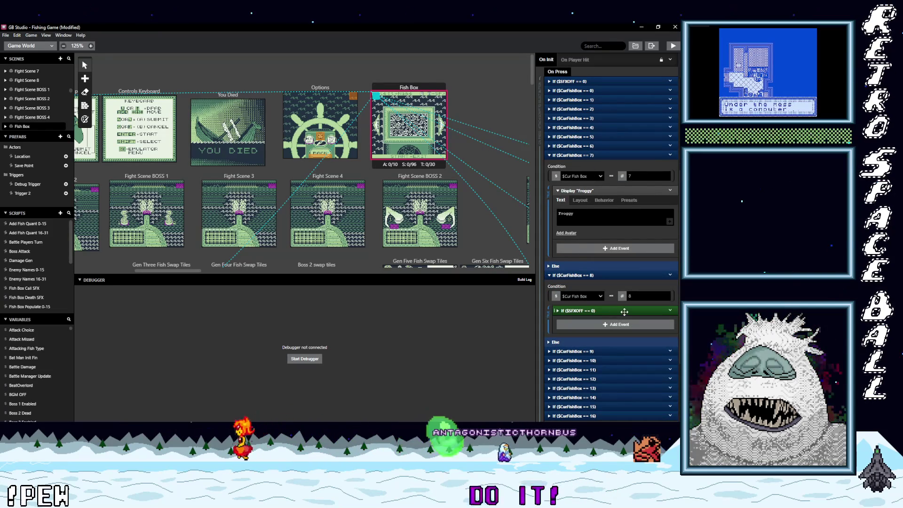
mouse_move(628, 320)
mouse_down()
mouse_move(499, 363)
mouse_move(610, 322)
mouse_move(610, 311)
mouse_up()
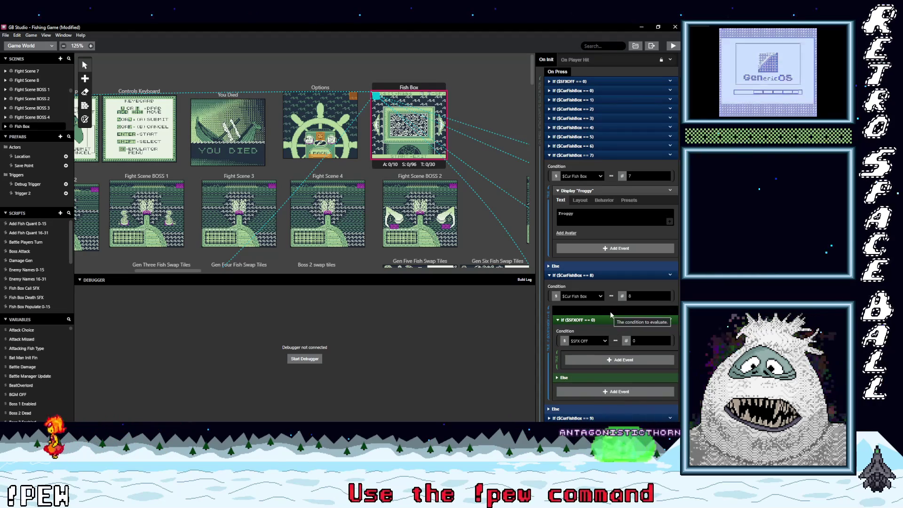
click(670, 310)
click(646, 412)
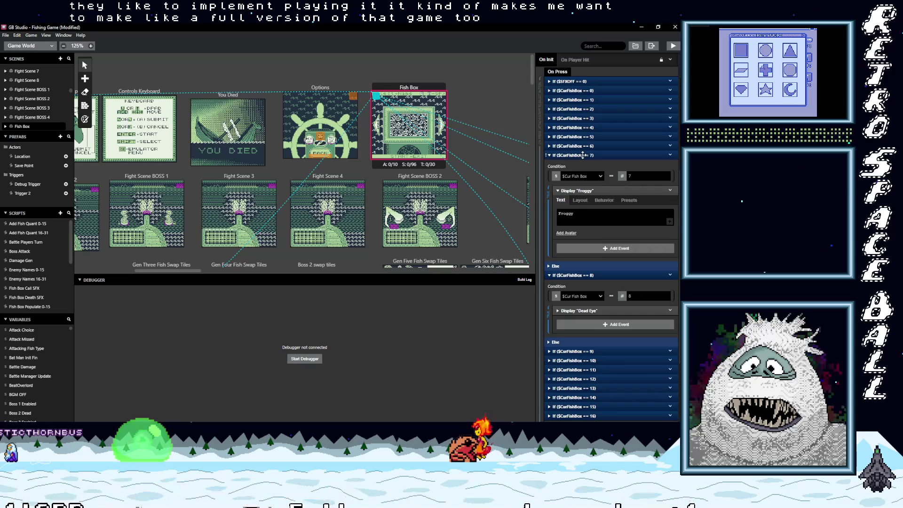
Move slot 9's 'Squidly' message above its sound-off check and delete the check
click(583, 155)
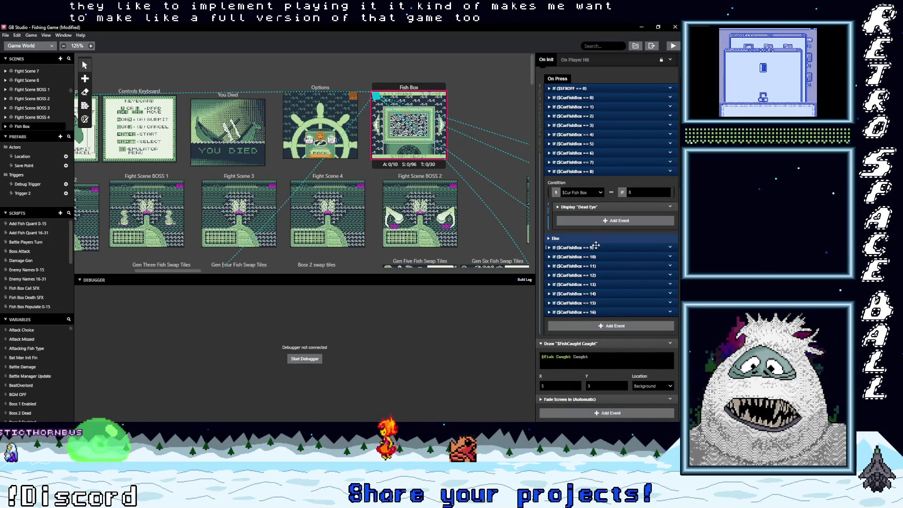
click(596, 245)
click(595, 165)
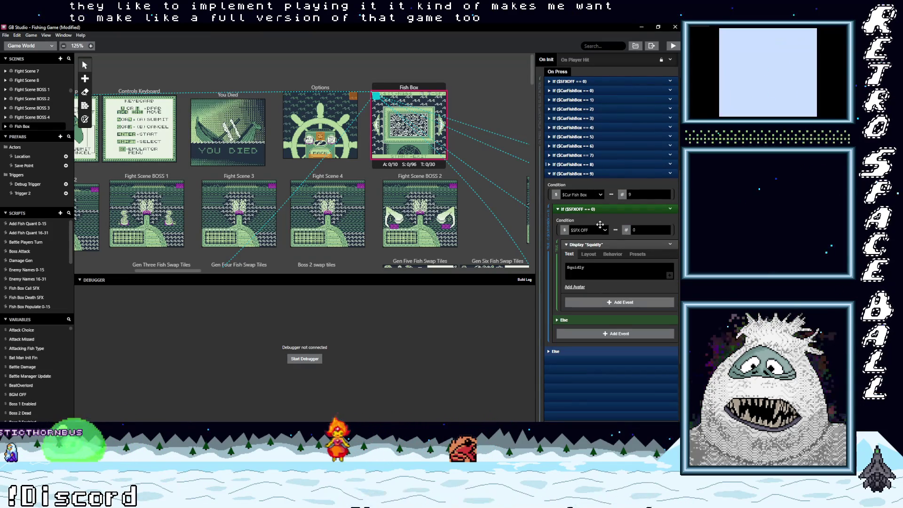
click(634, 244)
drag(617, 243, 626, 217)
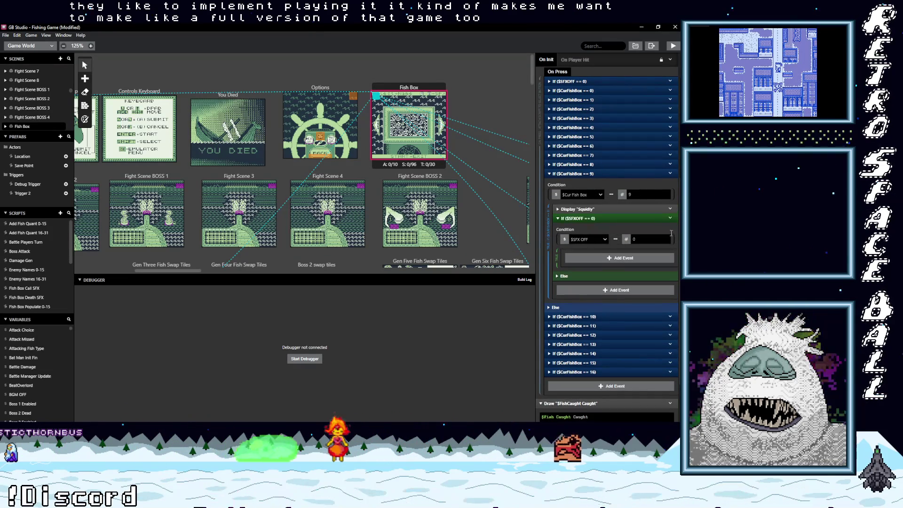
click(669, 217)
click(652, 323)
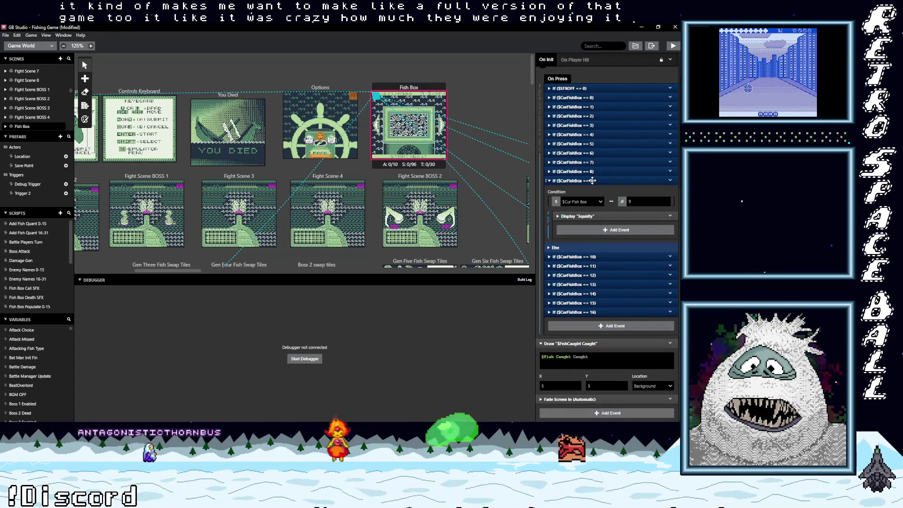
click(593, 180)
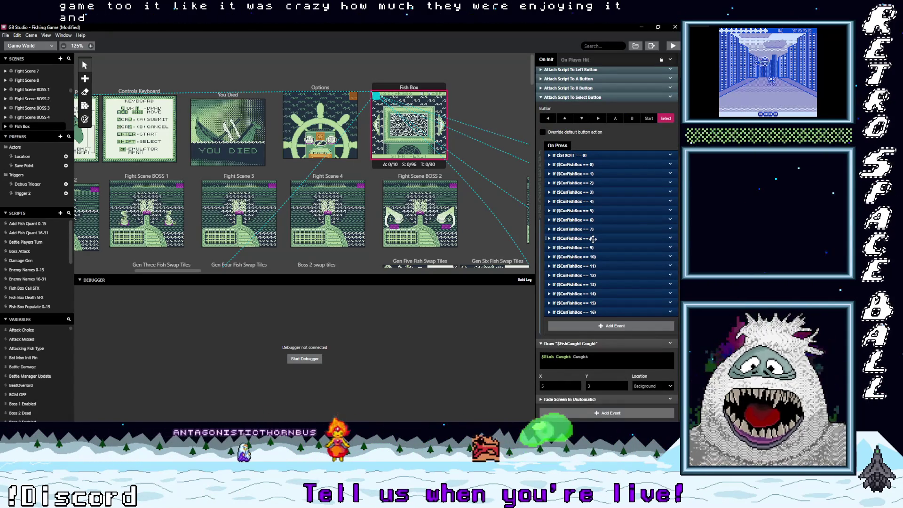
Pull 'Blob Nose' out of slot 10's sound-off condition and delete that condition
click(593, 238)
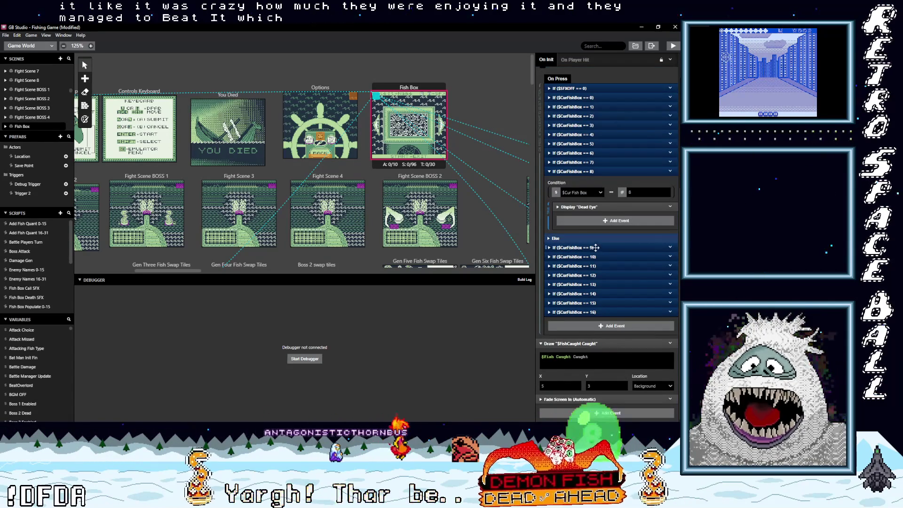
click(601, 247)
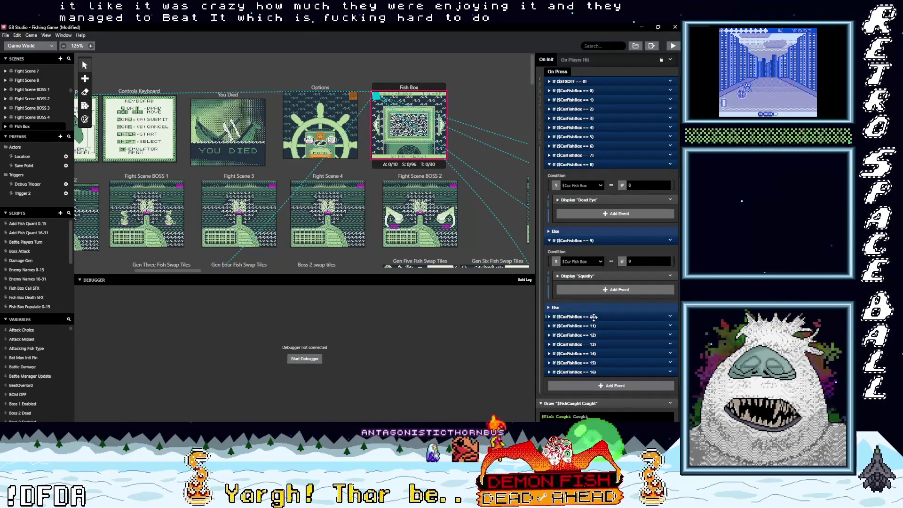
click(611, 318)
scroll(625, 306, down, 3)
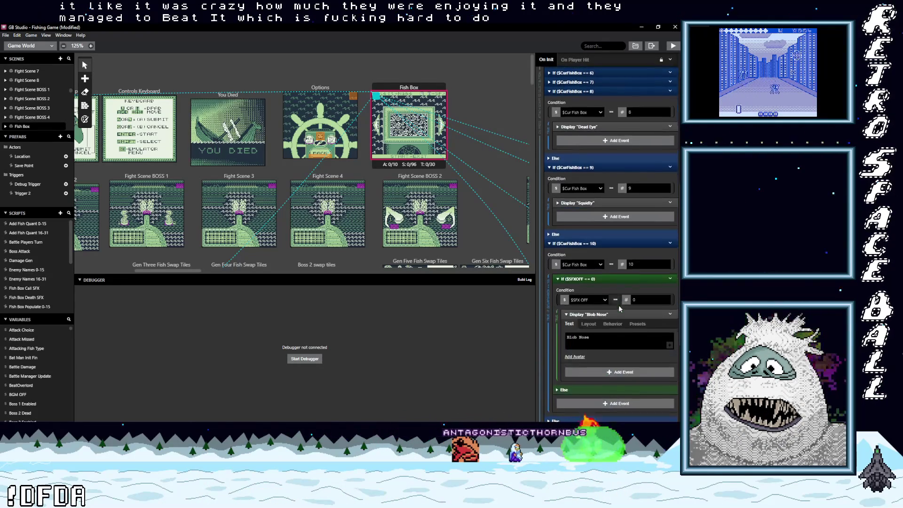
scroll(607, 151, down, 3)
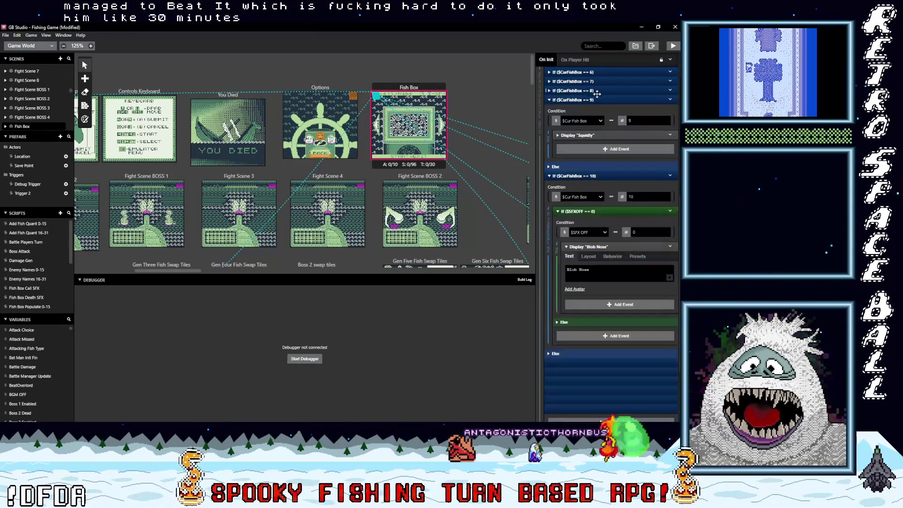
mouse_move(603, 249)
mouse_down()
mouse_move(602, 214)
mouse_move(609, 222)
mouse_up()
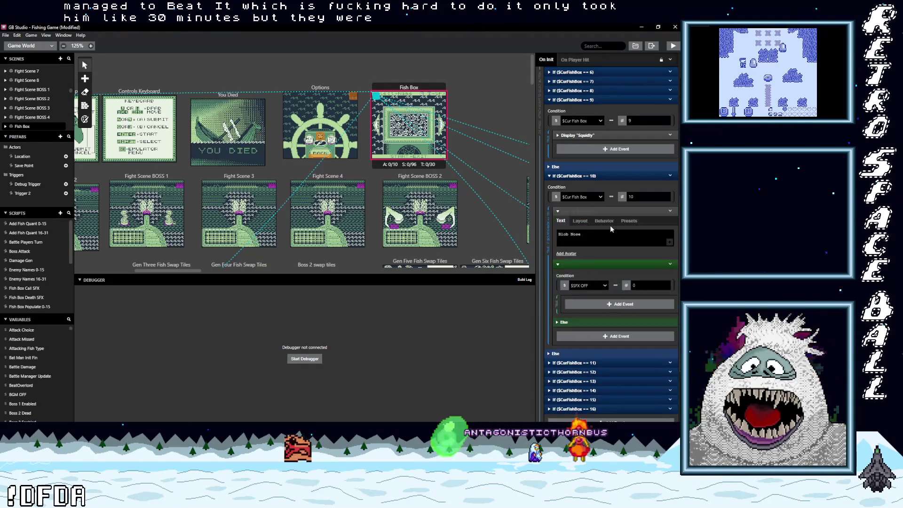
click(669, 264)
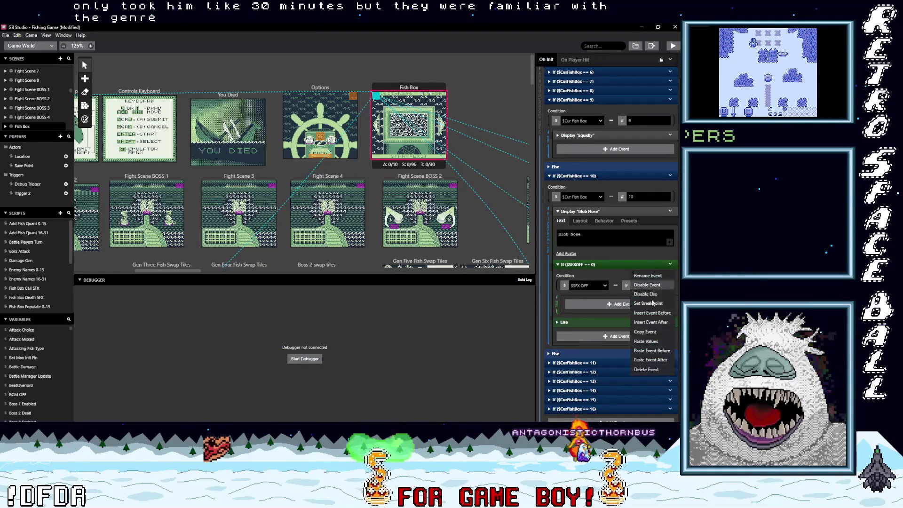
click(642, 359)
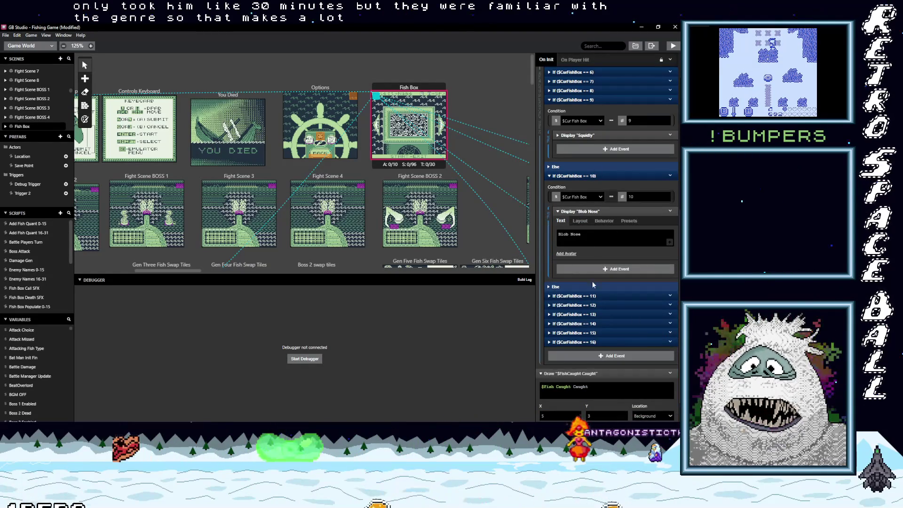
Delete slot 11's sound-off condition so 'Silt' displays directly
click(615, 297)
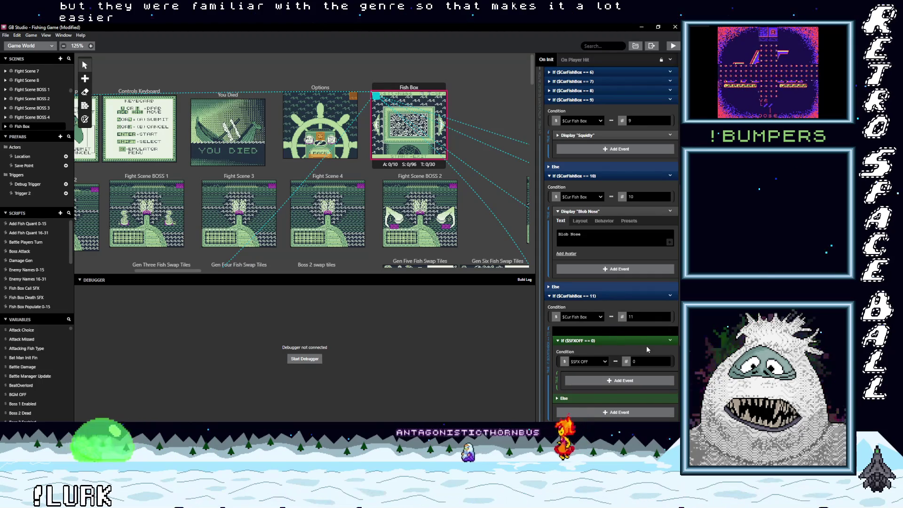
click(670, 340)
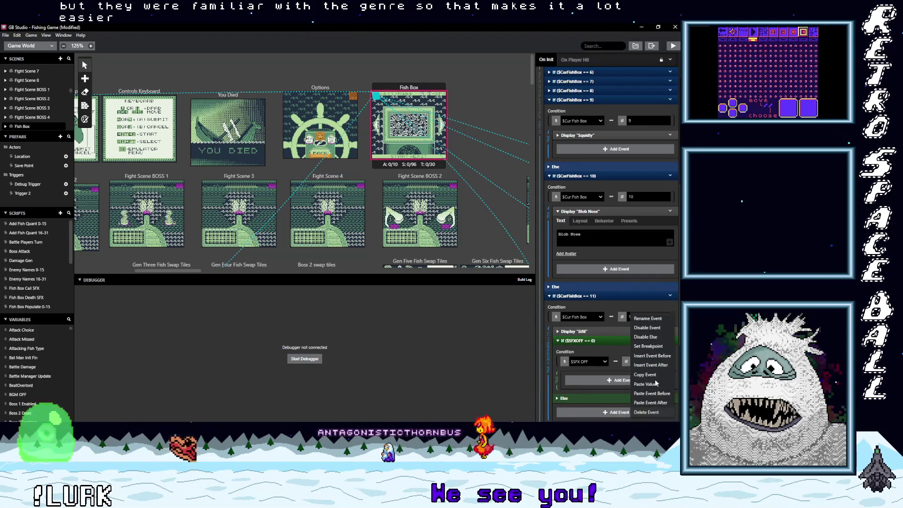
click(656, 412)
scroll(594, 298, down, 2)
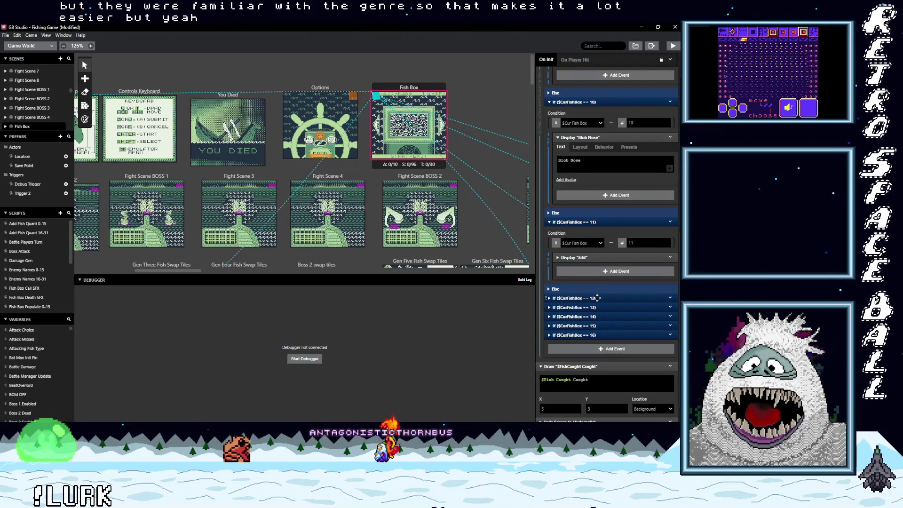
Move slot 12's 'Cheeks' message out of its sound-off condition and delete the condition
click(596, 298)
scroll(616, 329, down, 1)
mouse_move(616, 330)
mouse_down()
mouse_move(655, 302)
mouse_move(671, 309)
mouse_up()
click(670, 306)
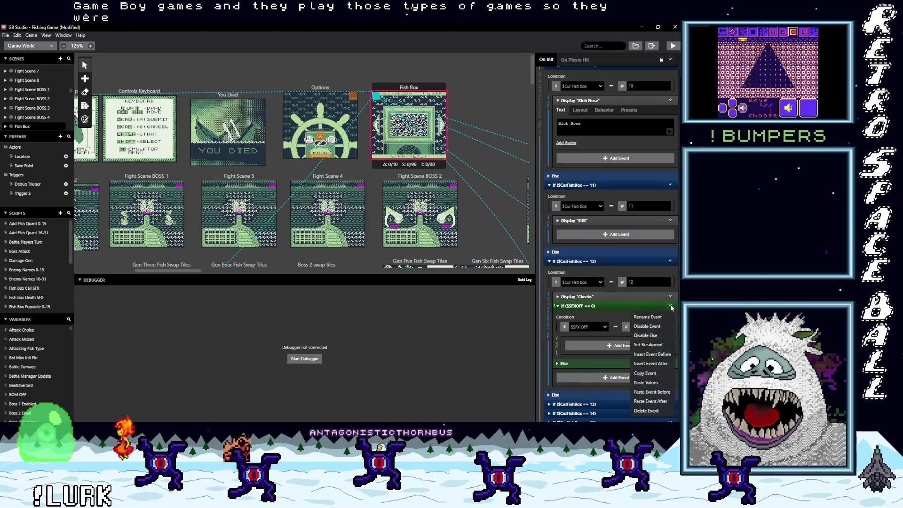
click(648, 410)
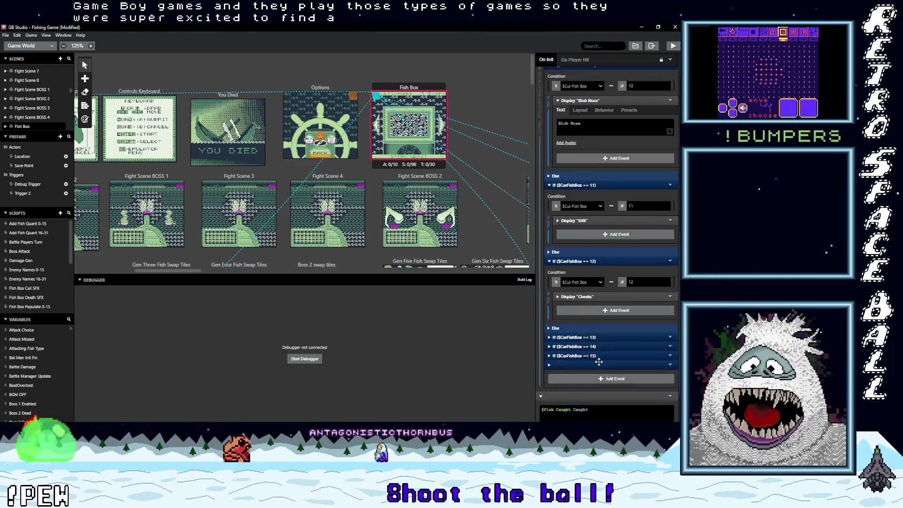
Place slot 13's 'Zebra Fish' message above its sound-off condition and delete the condition
click(613, 336)
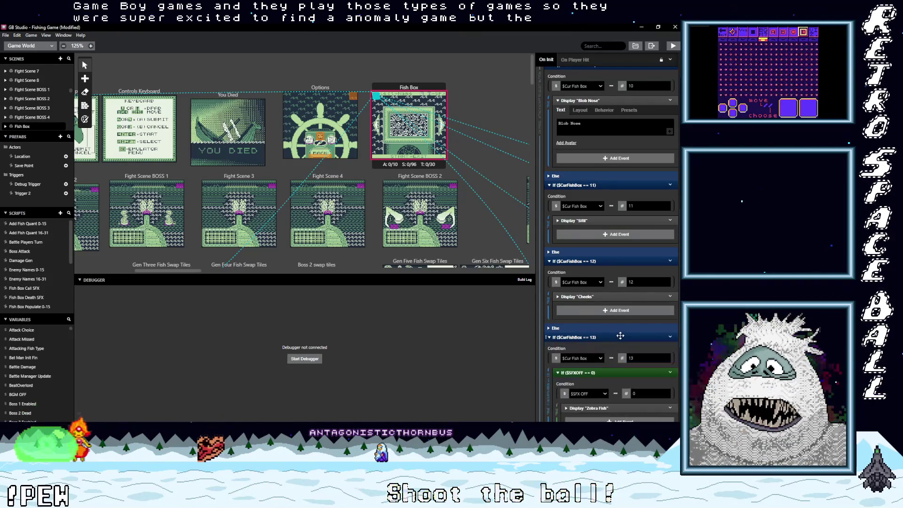
scroll(620, 338, down, 2)
drag(613, 334, 615, 301)
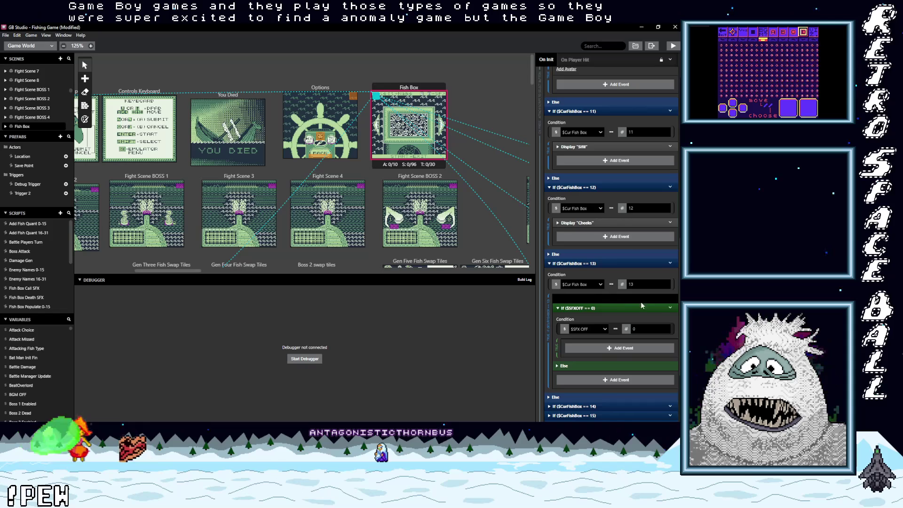
drag(673, 312, 672, 310)
click(670, 307)
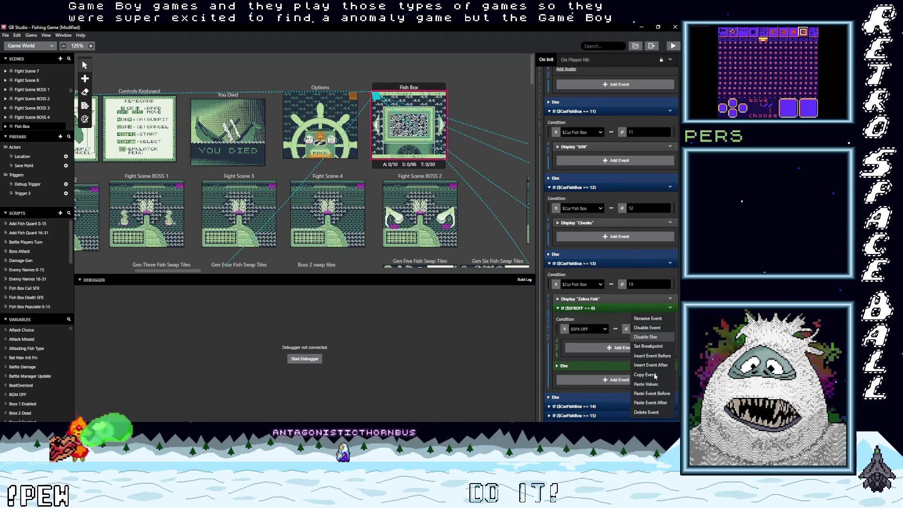
click(646, 412)
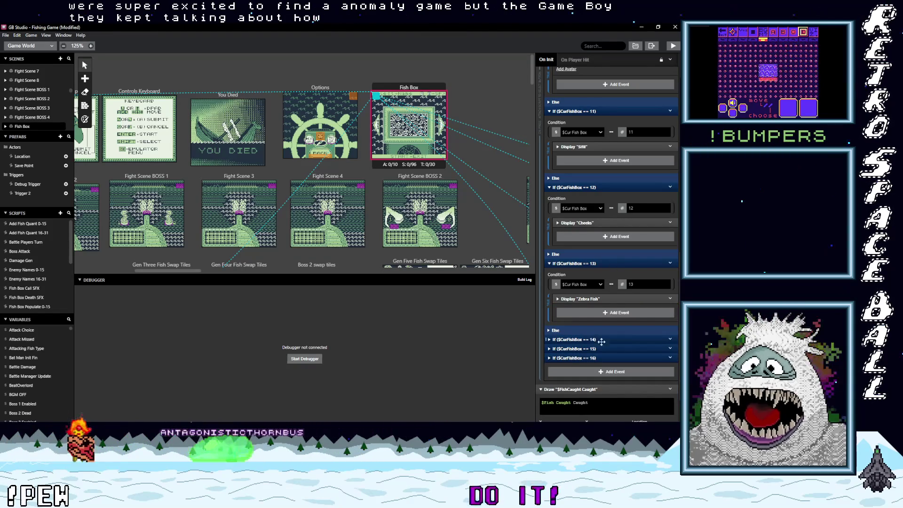
Move slot 14's 'The Maw' message above its sound-off condition and delete the condition
click(625, 338)
scroll(634, 337, down, 1)
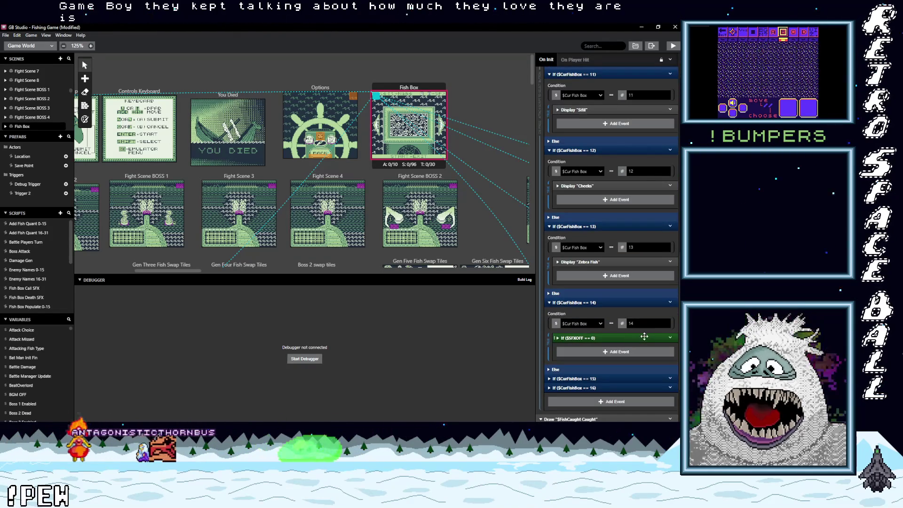
click(641, 339)
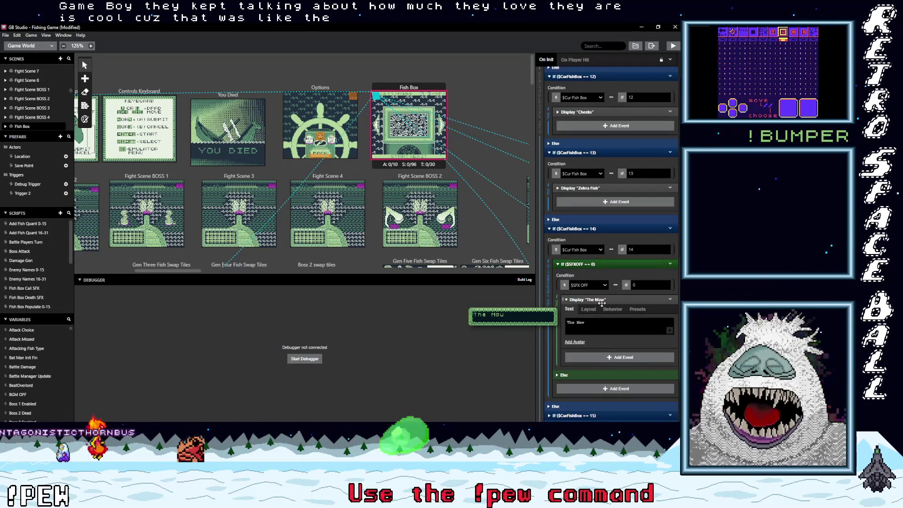
scroll(617, 301, down, 2)
drag(618, 301, 618, 264)
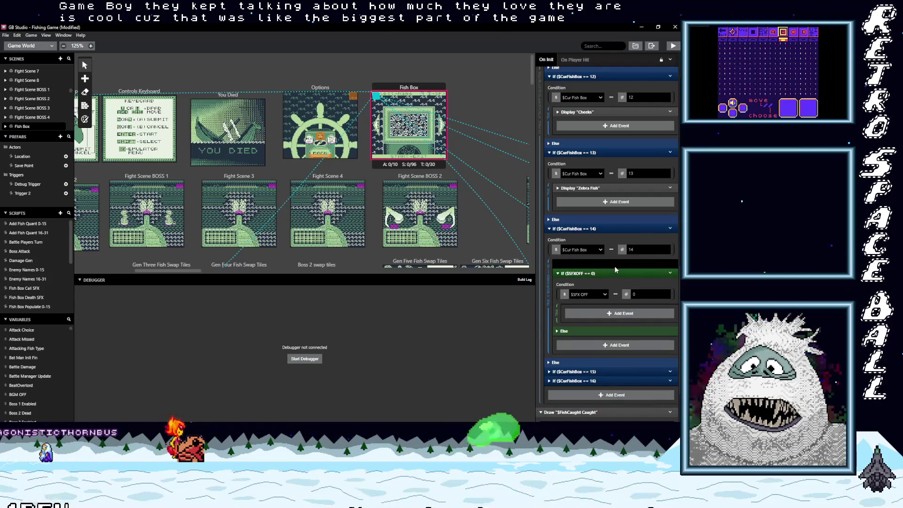
click(670, 273)
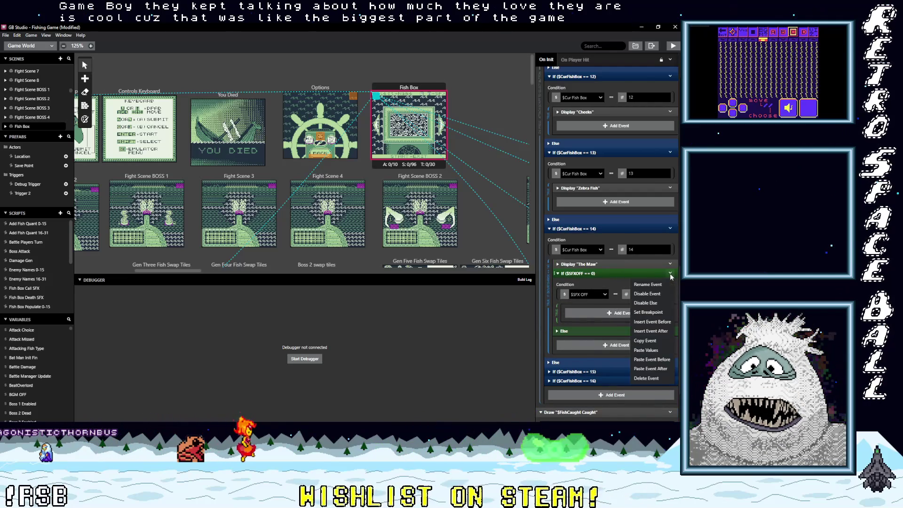
click(646, 378)
click(606, 328)
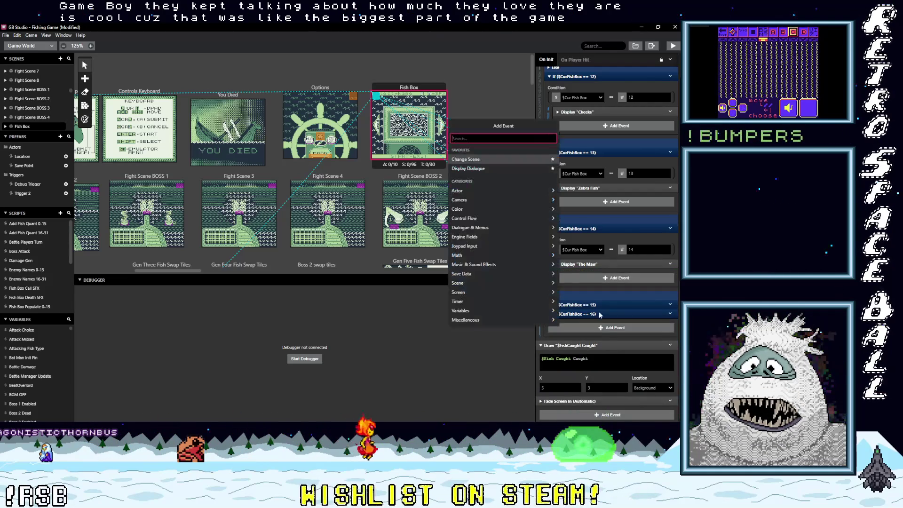
key(Escape)
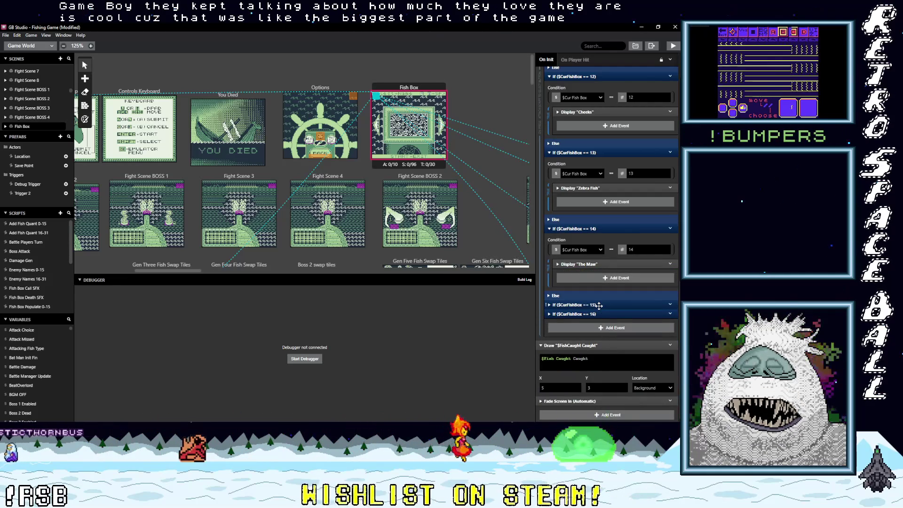
Move slot 15's 'Slimy' message out of its sound-off condition and delete the condition
click(604, 305)
scroll(630, 339, down, 1)
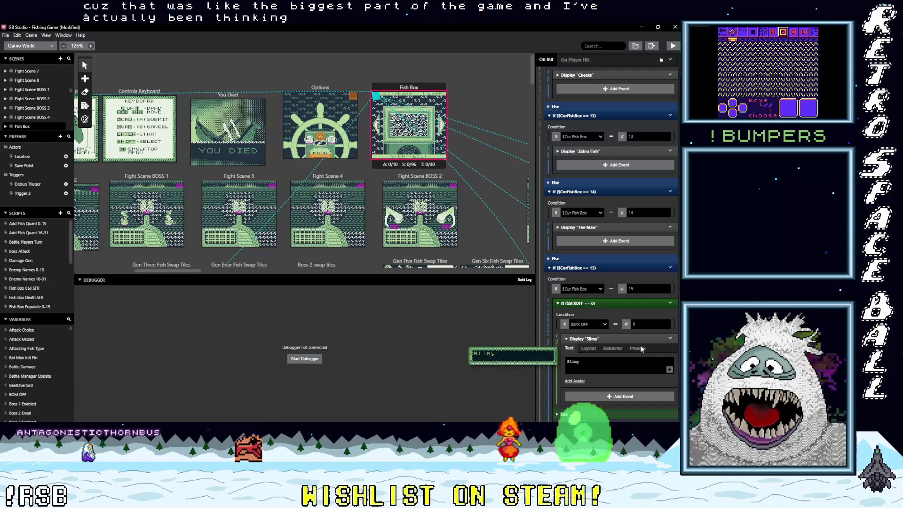
mouse_move(629, 337)
mouse_down()
mouse_move(633, 327)
mouse_move(671, 315)
mouse_move(670, 359)
mouse_up()
click(670, 303)
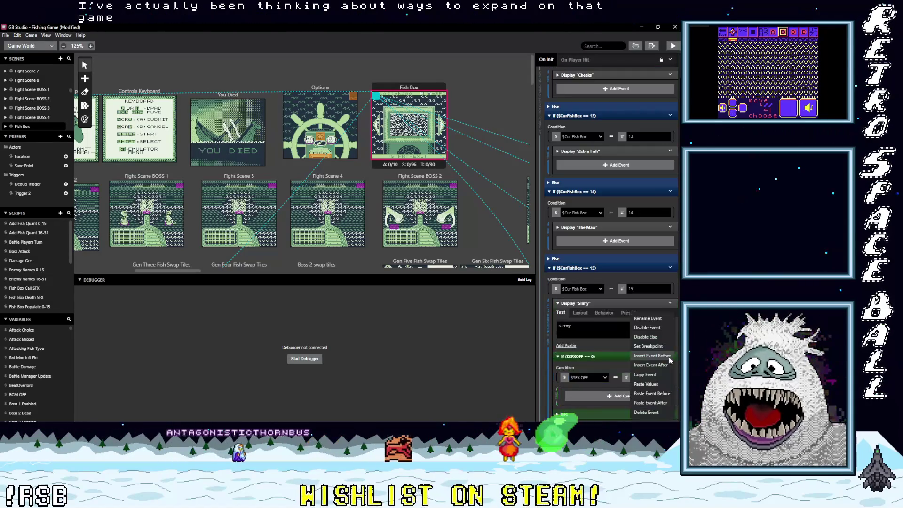
click(641, 416)
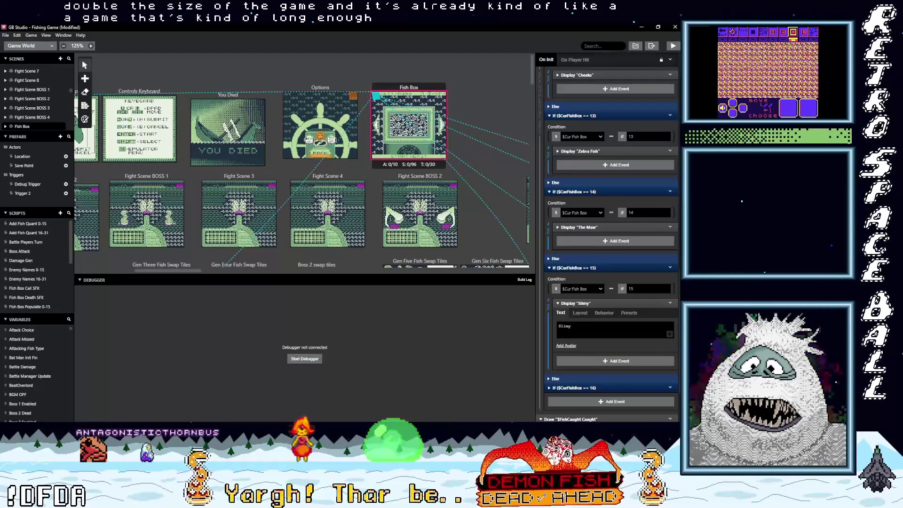
mouse_move(644, 352)
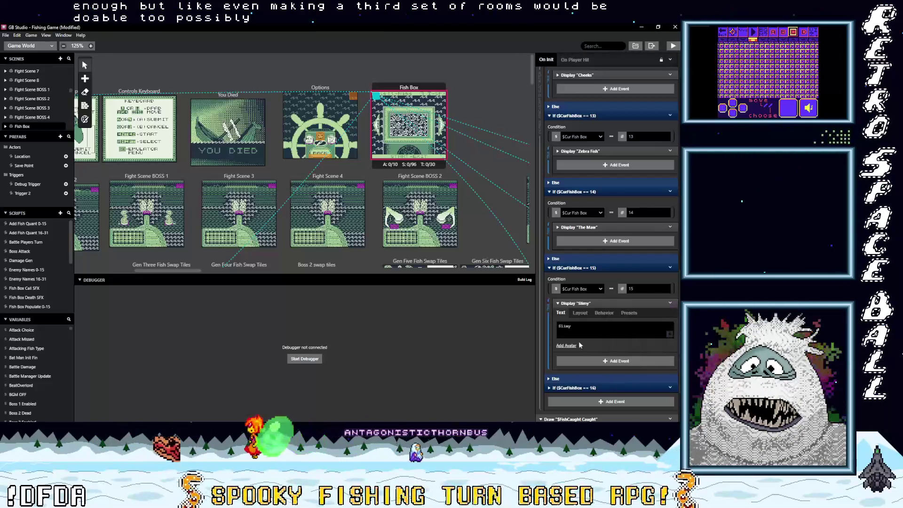
Move slot 16's 'Slimy' message above its sound-off check and delete that check
click(599, 304)
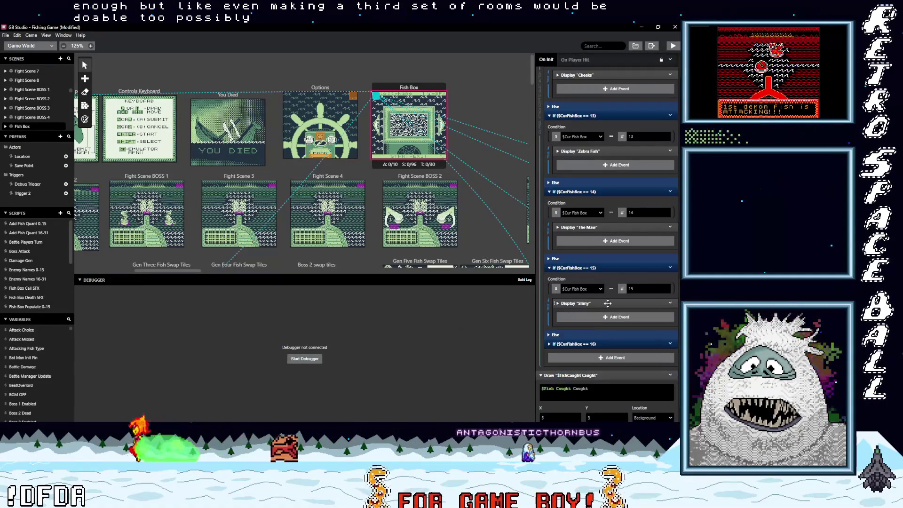
click(600, 345)
scroll(605, 350, down, 2)
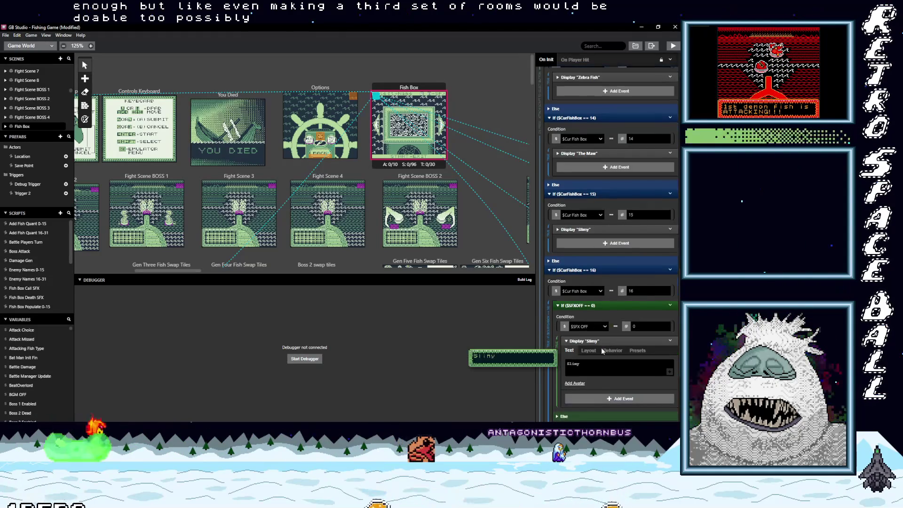
click(604, 341)
drag(609, 313, 605, 305)
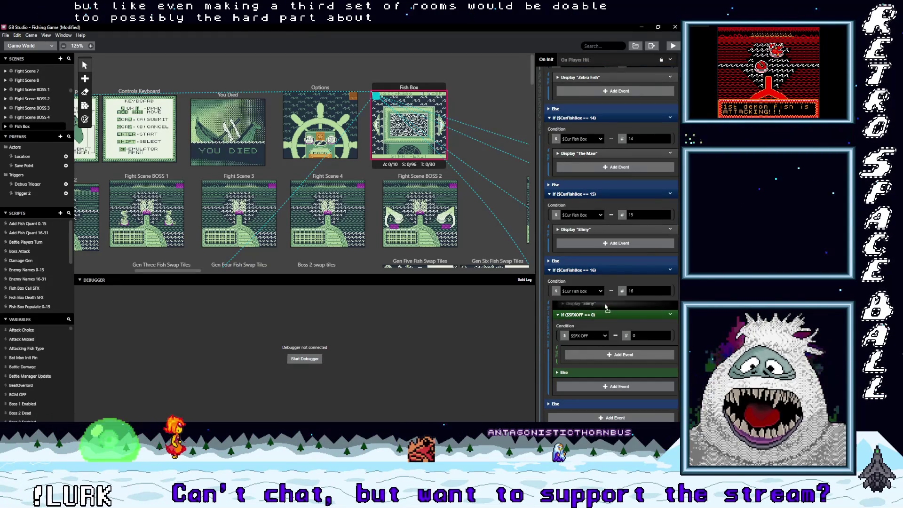
click(670, 315)
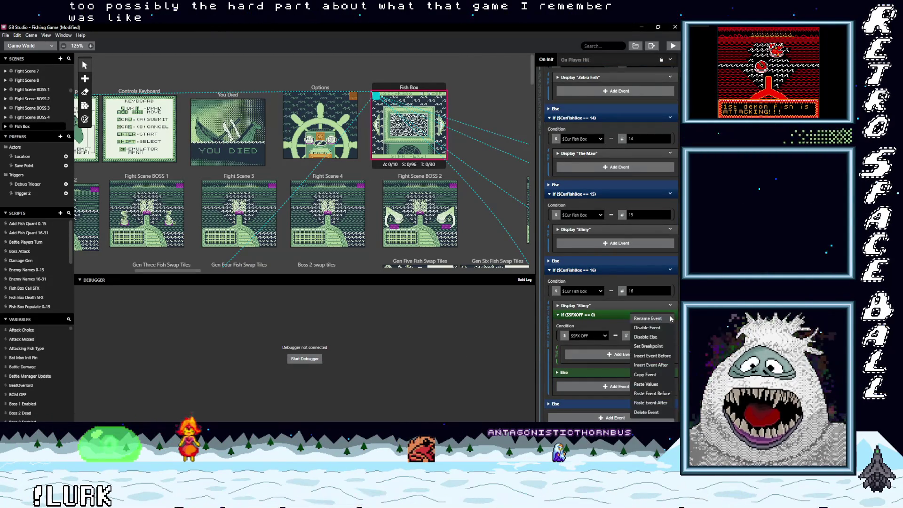
click(643, 412)
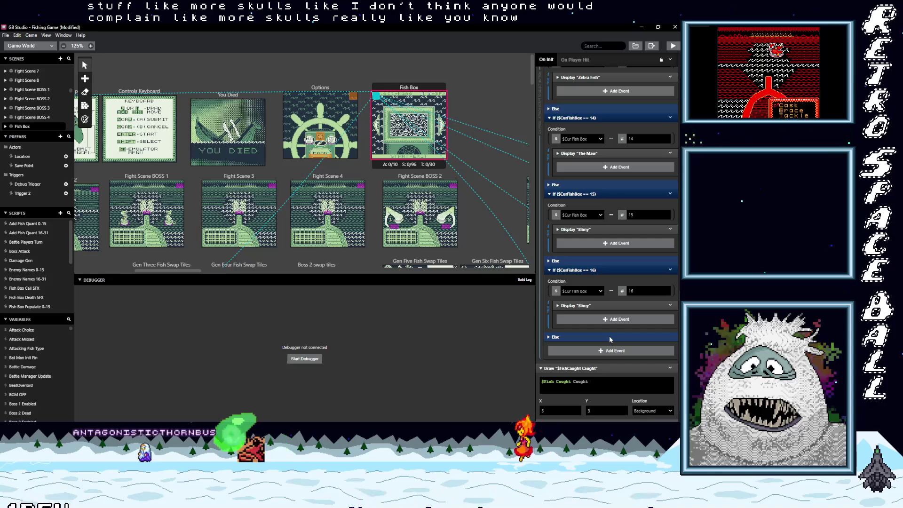
Scroll through the Enemy Names 16-31 notes listing type 16 Spongy to type 31 CRABBY
scroll(604, 330, down, 1)
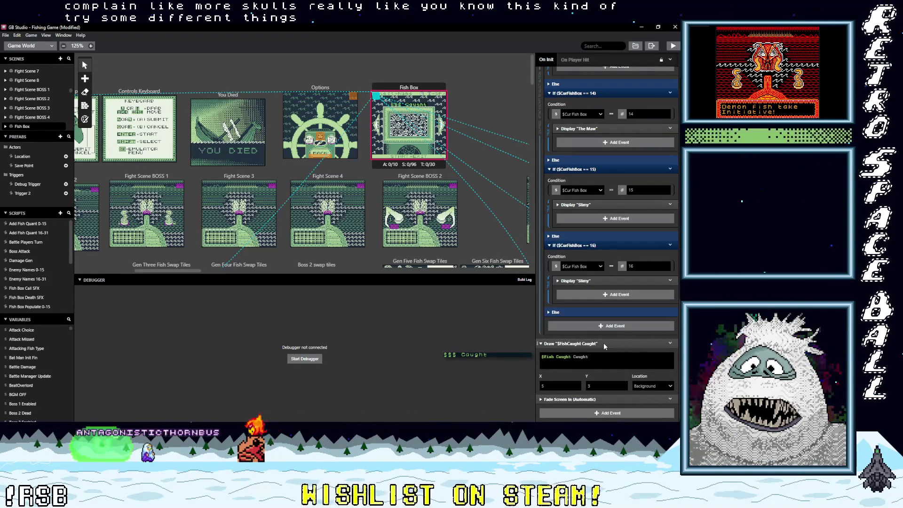
click(603, 344)
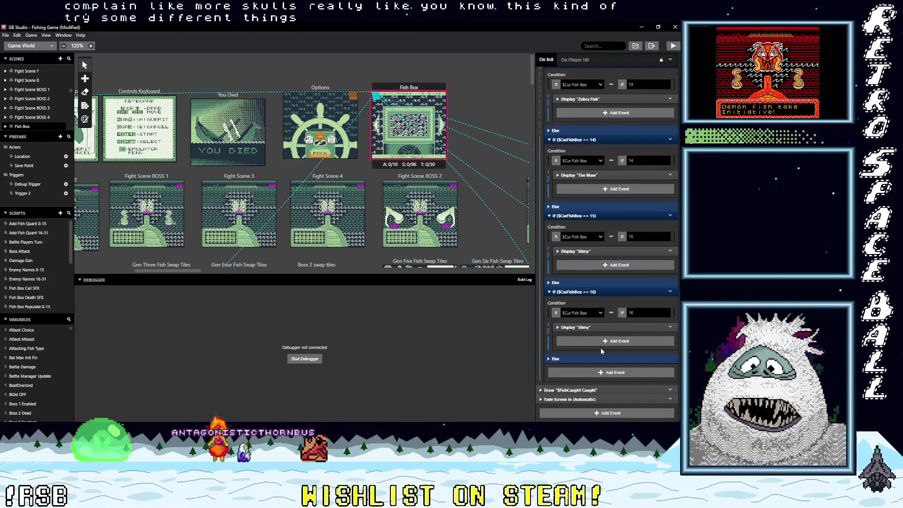
scroll(601, 350, up, 10)
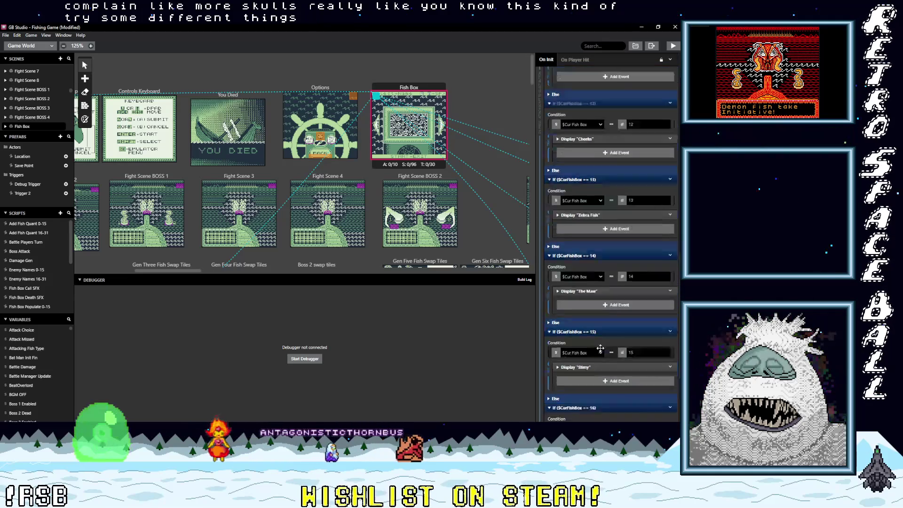
scroll(600, 350, up, 12)
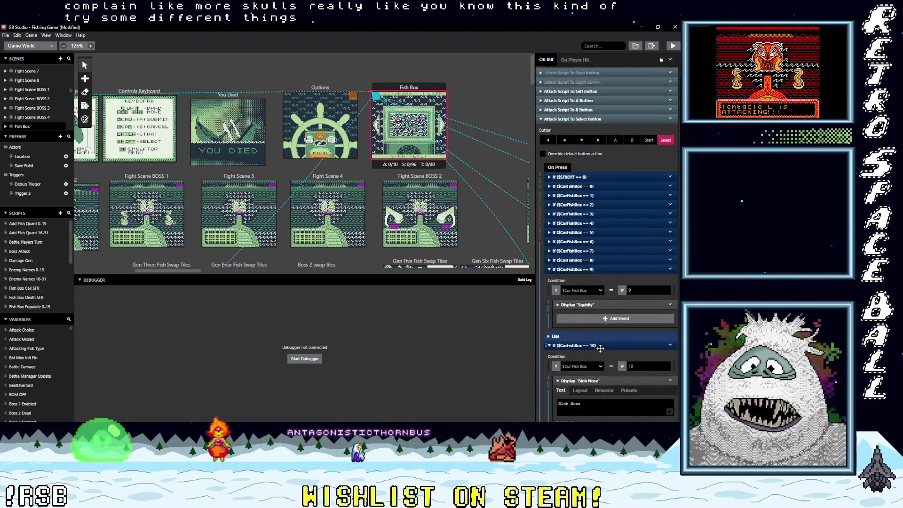
scroll(600, 348, down, 20)
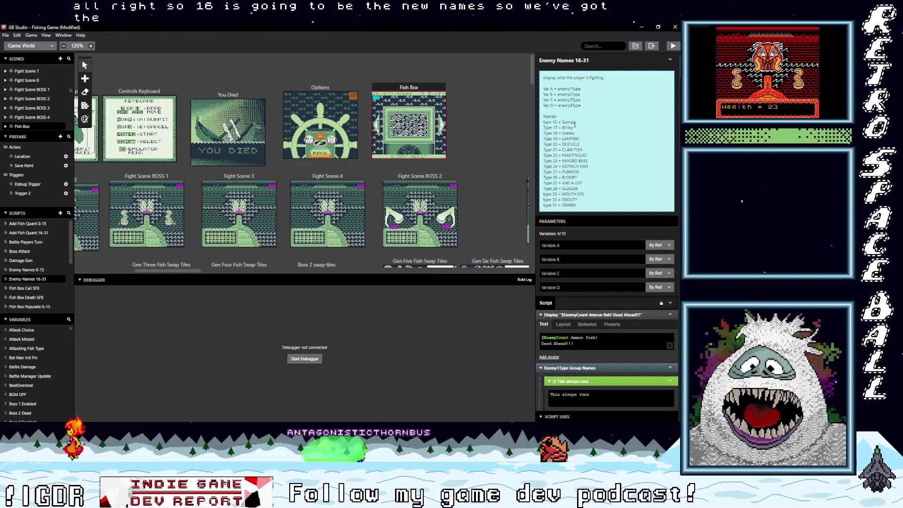
Copy the type 16–31 fish name lines and minimize GB Studio
mouse_move(543, 122)
mouse_down()
mouse_move(578, 163)
mouse_move(577, 206)
mouse_up()
key(ctrl+c)
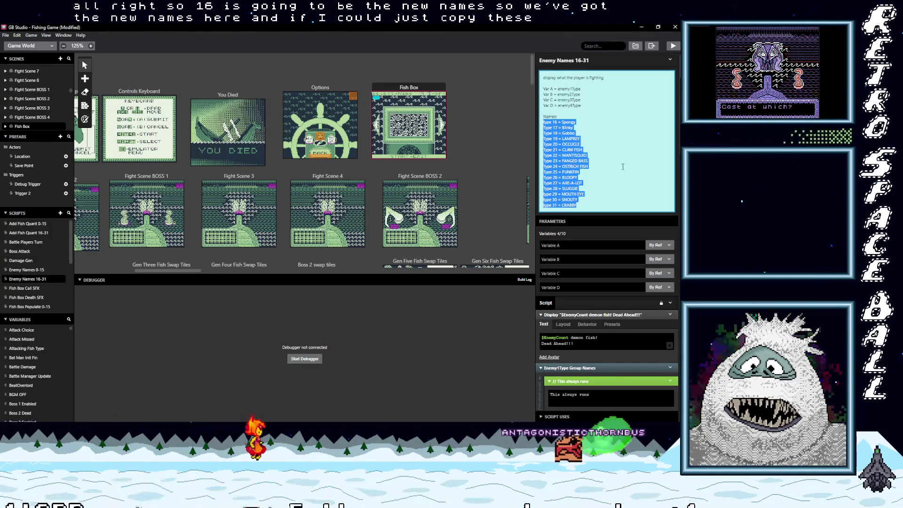
click(641, 26)
scroll(317, 291, down, 15)
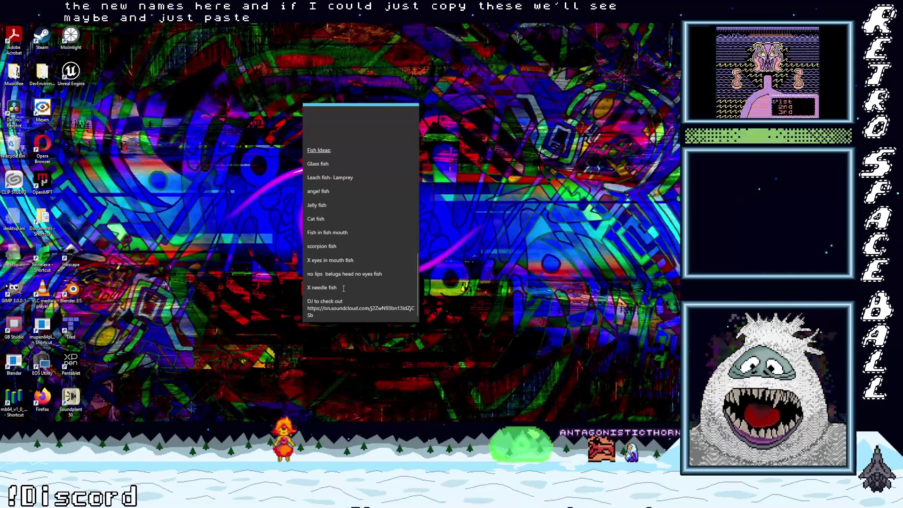
Paste the type 16–31 list onto its own lines in the Fish Ideas note and move the note higher
click(327, 315)
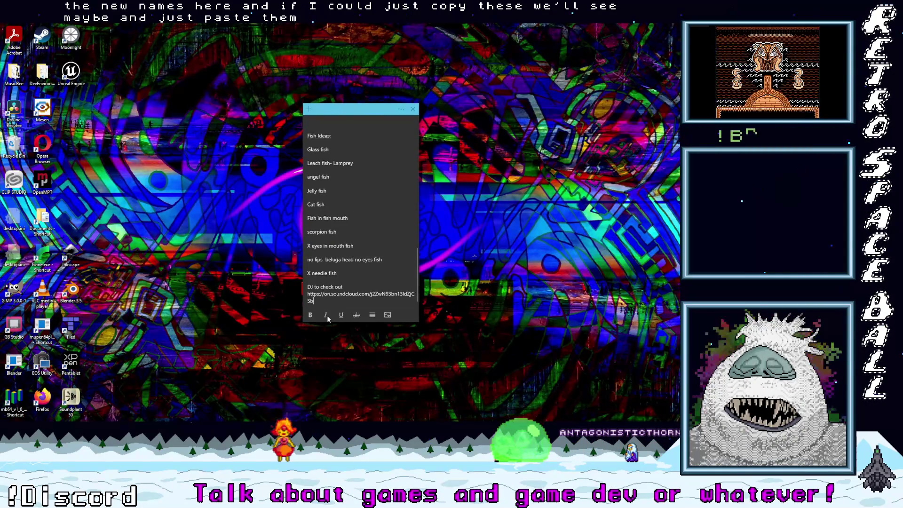
key(ctrl+v)
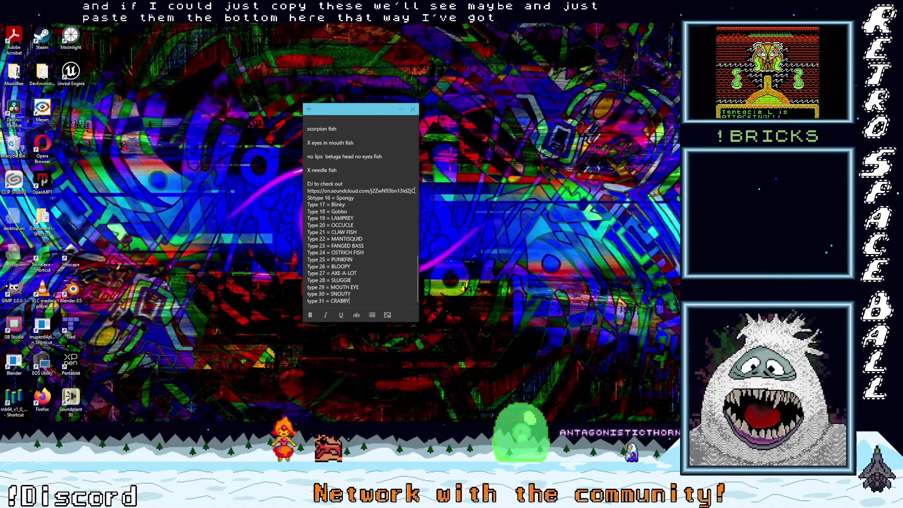
click(313, 198)
key(Return)
key(Return)
key(Return)
scroll(380, 234, down, 1)
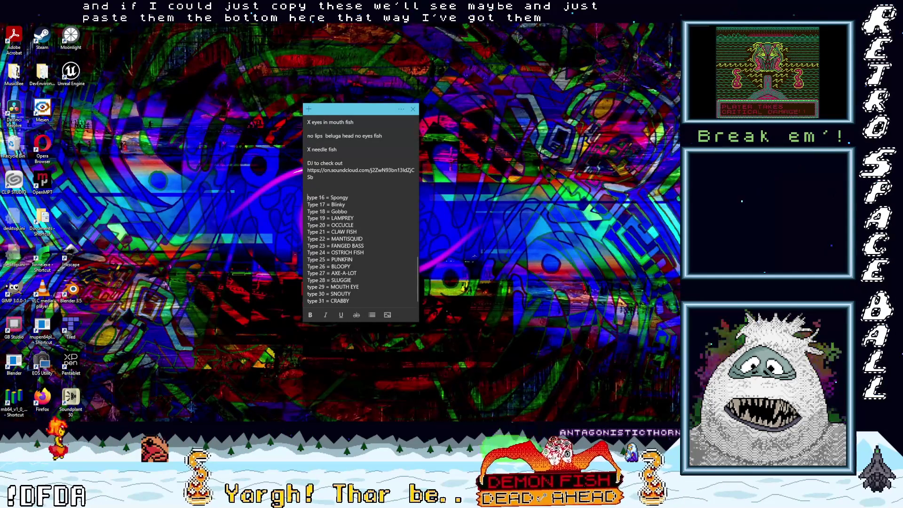
mouse_move(356, 104)
mouse_down()
mouse_move(437, 51)
mouse_move(564, 28)
mouse_move(668, 123)
mouse_up()
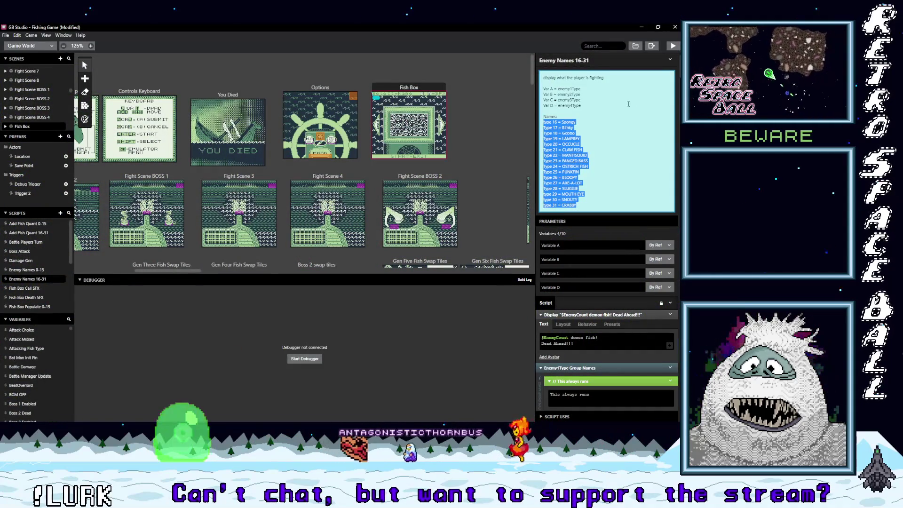
Change the Fish Box slot 16 display text from 'Slimy' to 'Spongy'
mouse_move(654, 319)
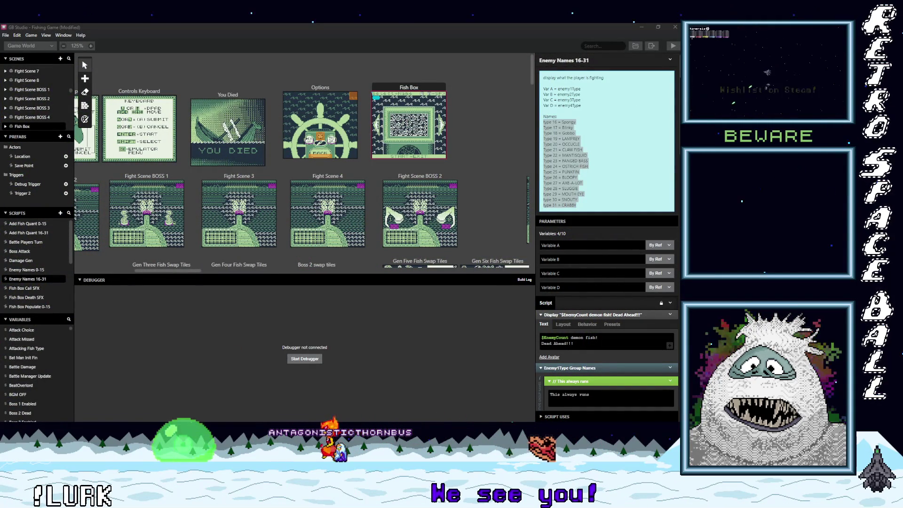
mouse_move(649, 277)
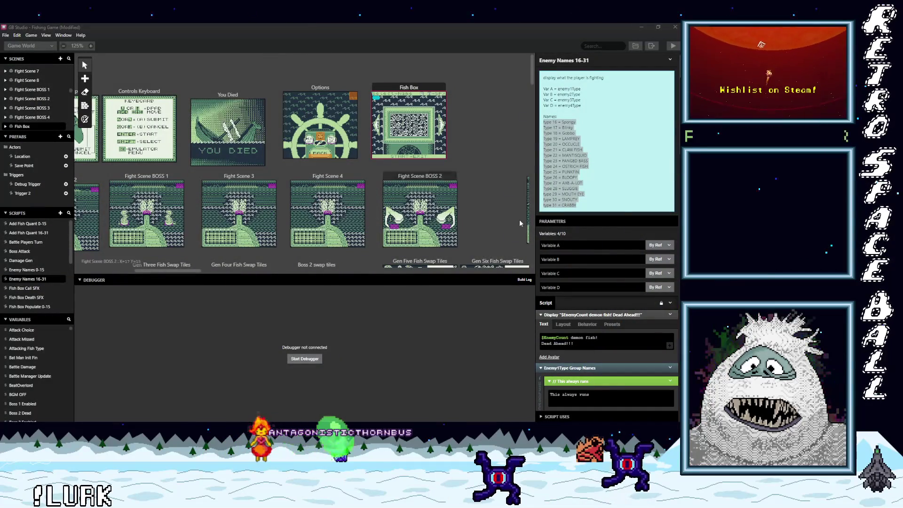
click(567, 226)
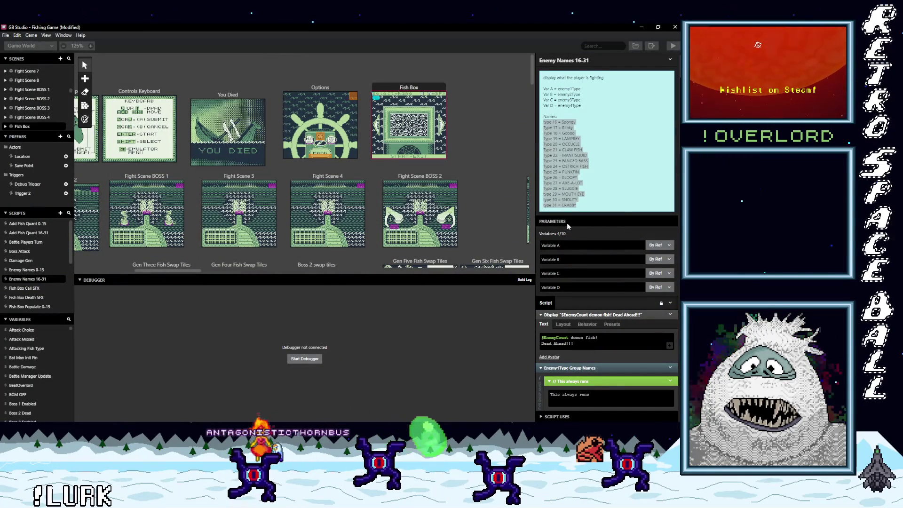
click(409, 125)
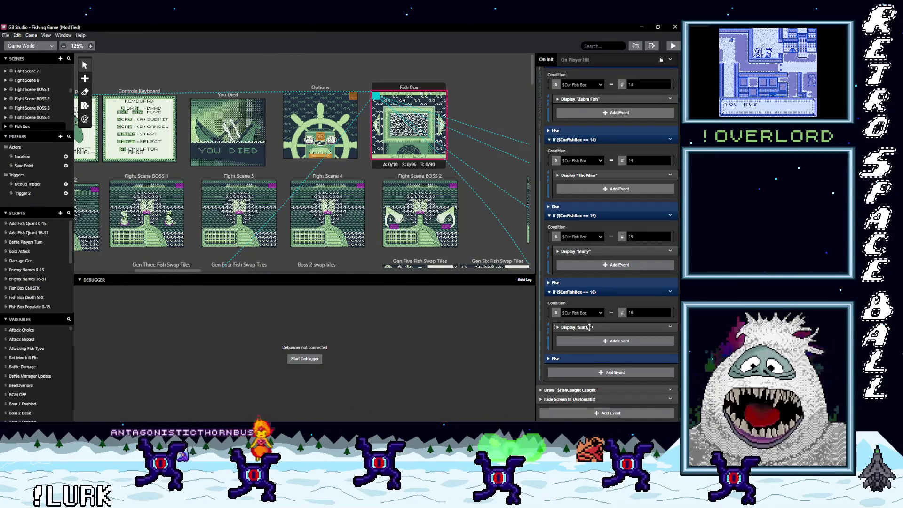
click(589, 327)
scroll(582, 353, down, 1)
scroll(582, 352, down, 1)
double_click(628, 321)
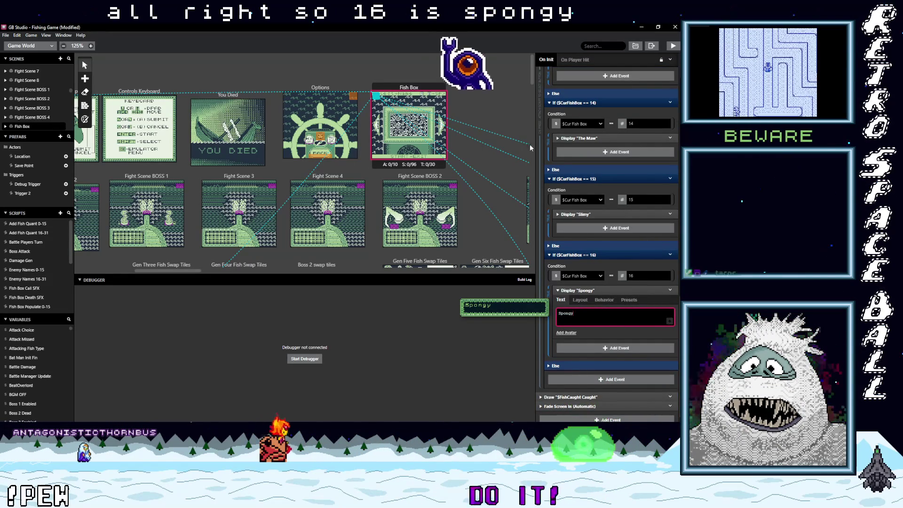
key(alt+Tab)
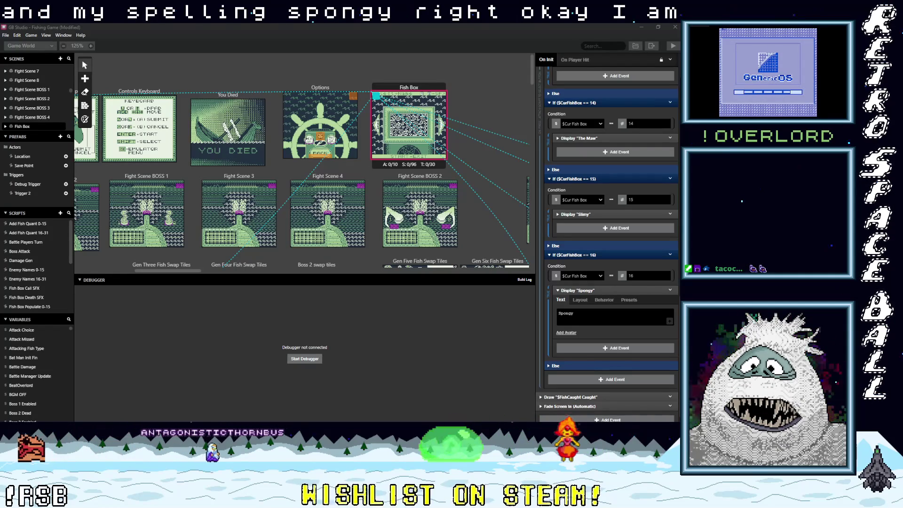
click(573, 313)
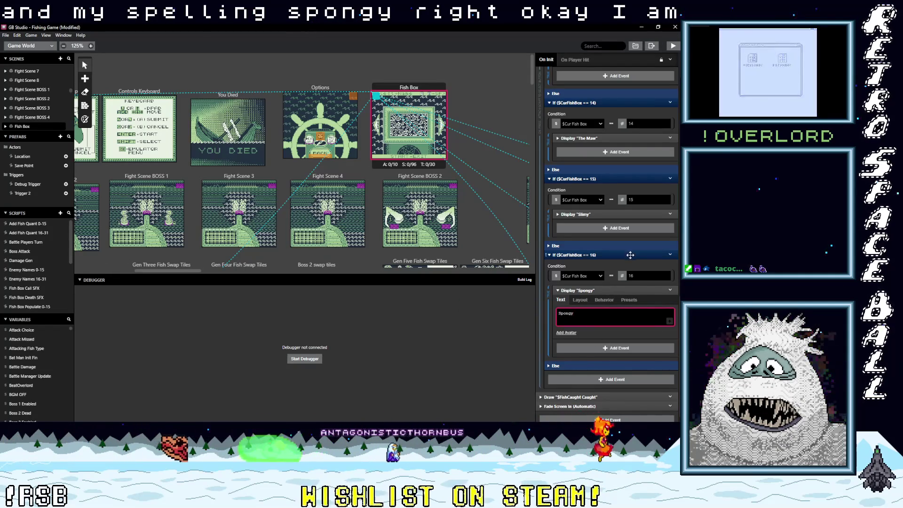
click(670, 254)
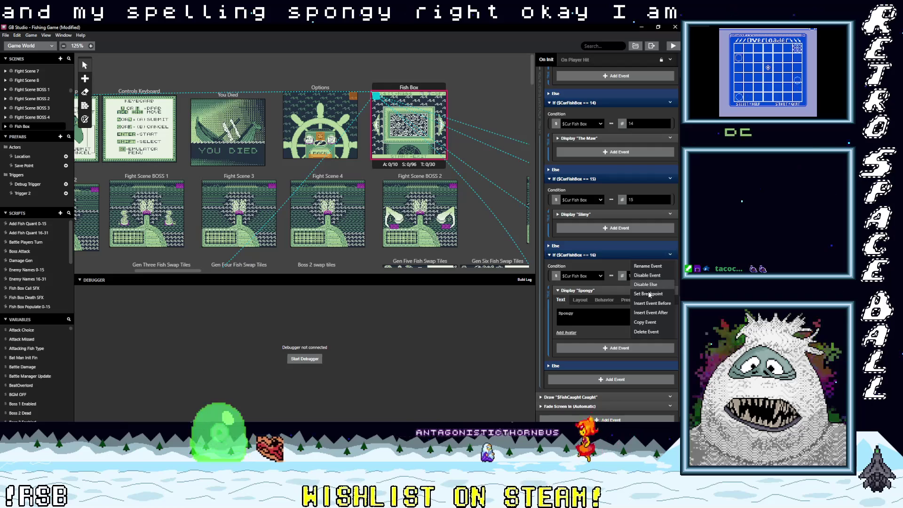
Copy the slot 16 'Spongy' branch and paste it into the last Else
click(651, 322)
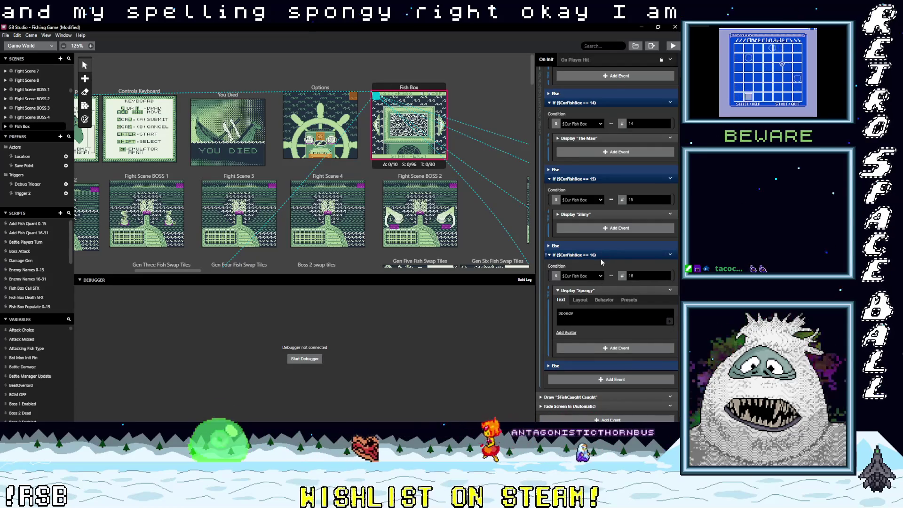
click(605, 254)
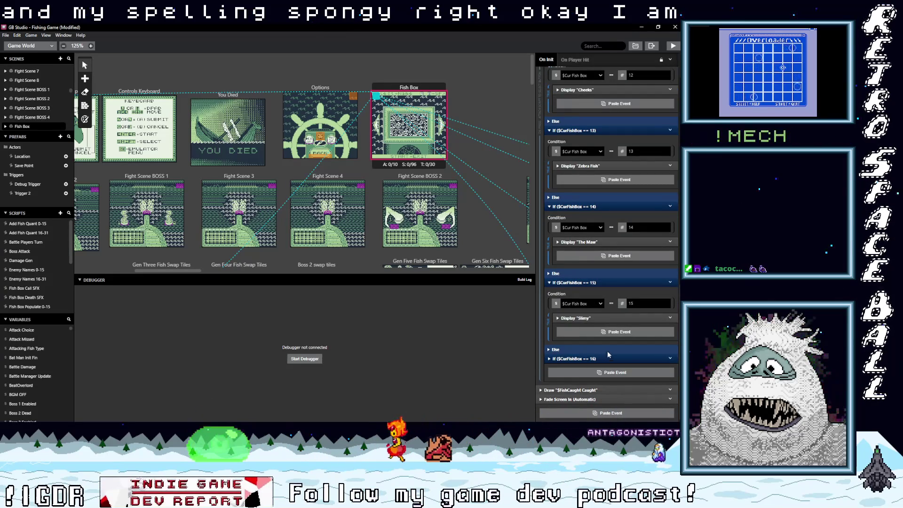
alt+click(615, 372)
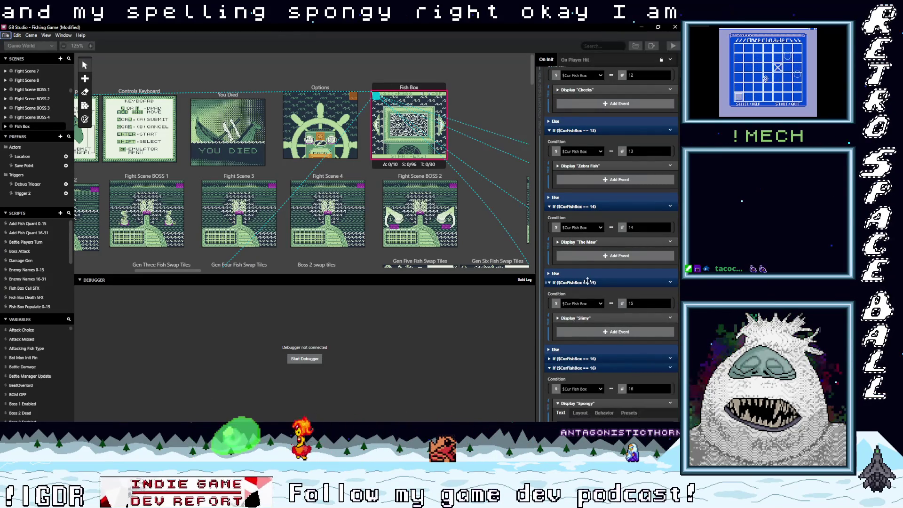
Collapse the slot 9 through 15 branches to their headers
click(579, 207)
click(581, 217)
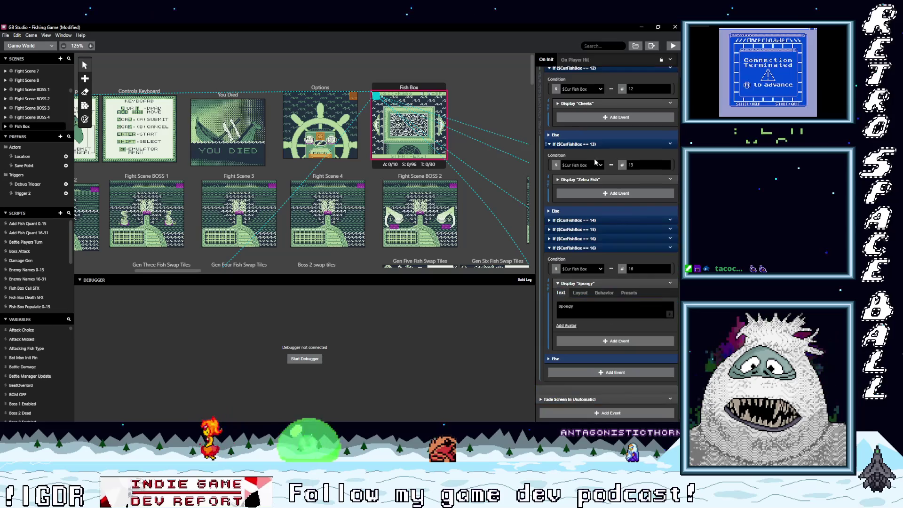
scroll(598, 211, up, 3)
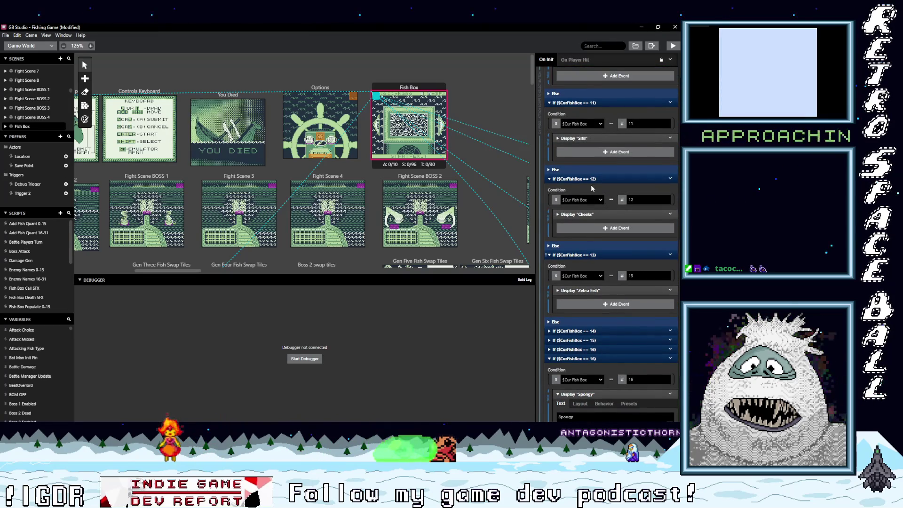
click(581, 255)
click(584, 103)
click(585, 112)
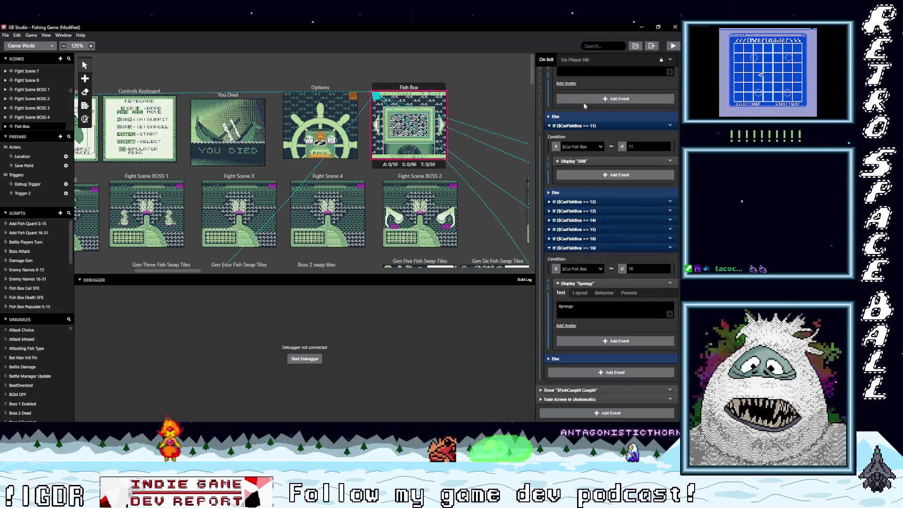
scroll(605, 200, up, 3)
scroll(606, 200, up, 3)
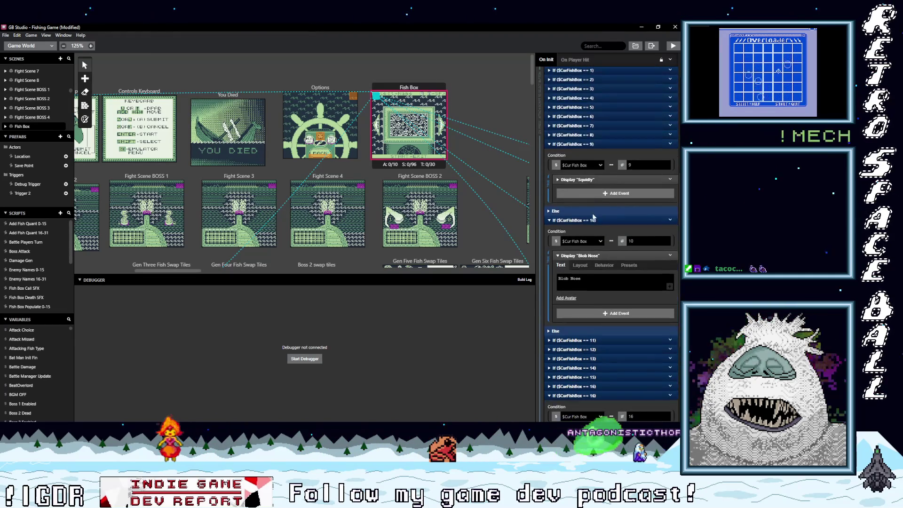
click(591, 144)
click(591, 153)
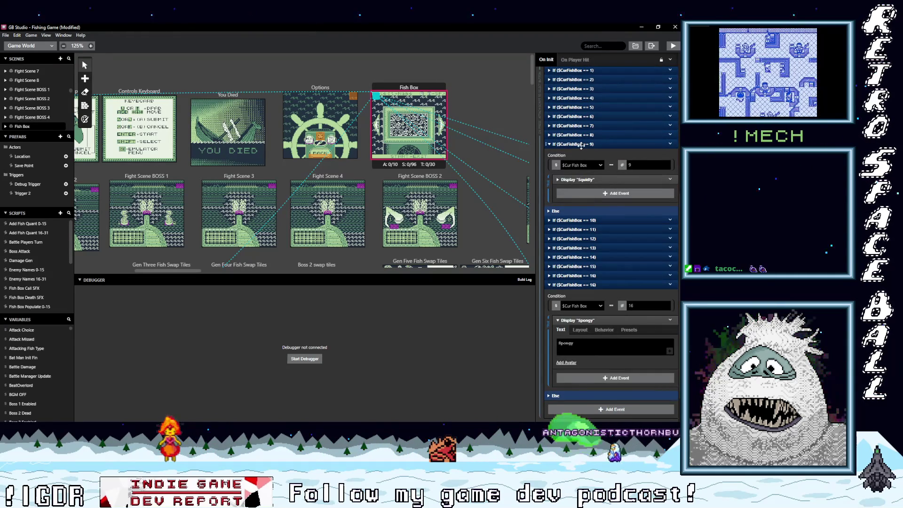
scroll(589, 144, up, 1)
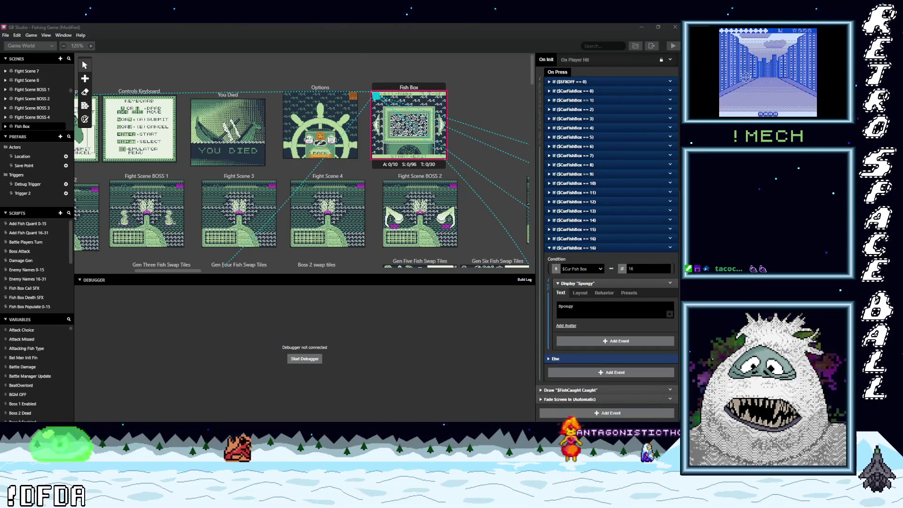
mouse_move(606, 330)
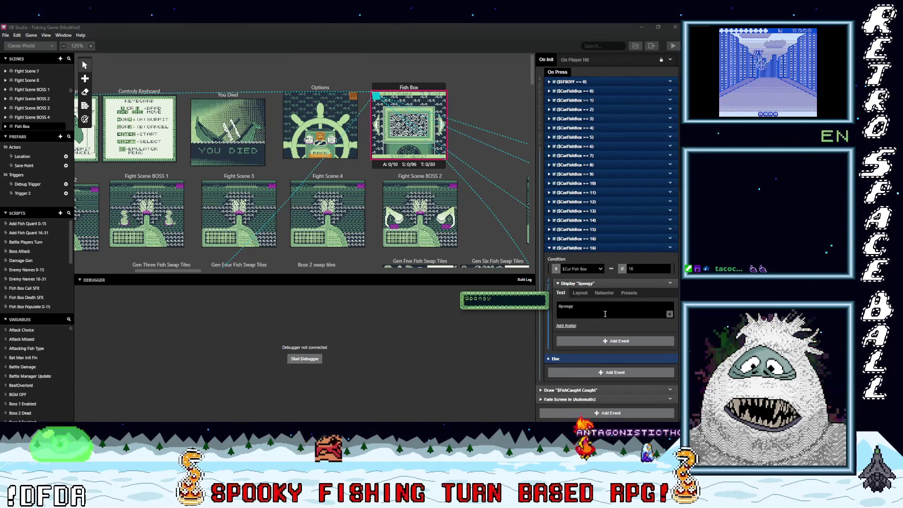
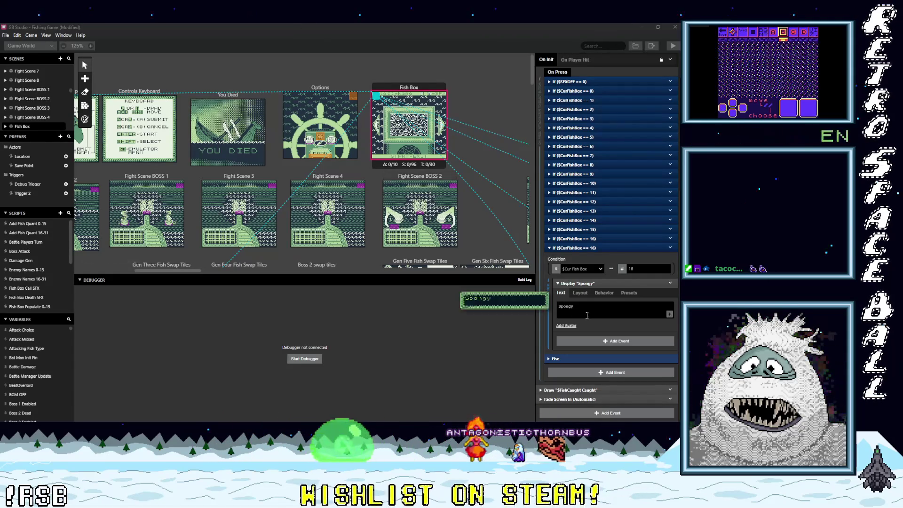
Change the last Fish Box condition's comparison value to 17
click(632, 269)
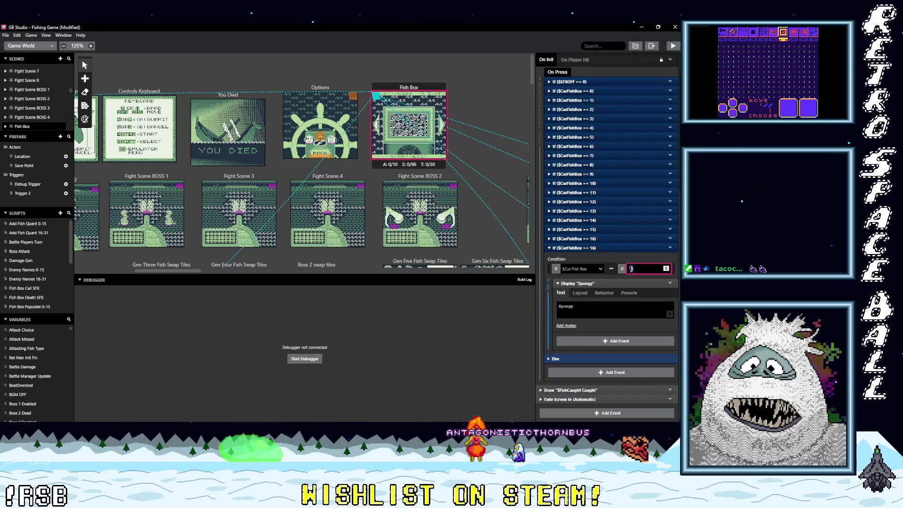
text(17)
click(609, 307)
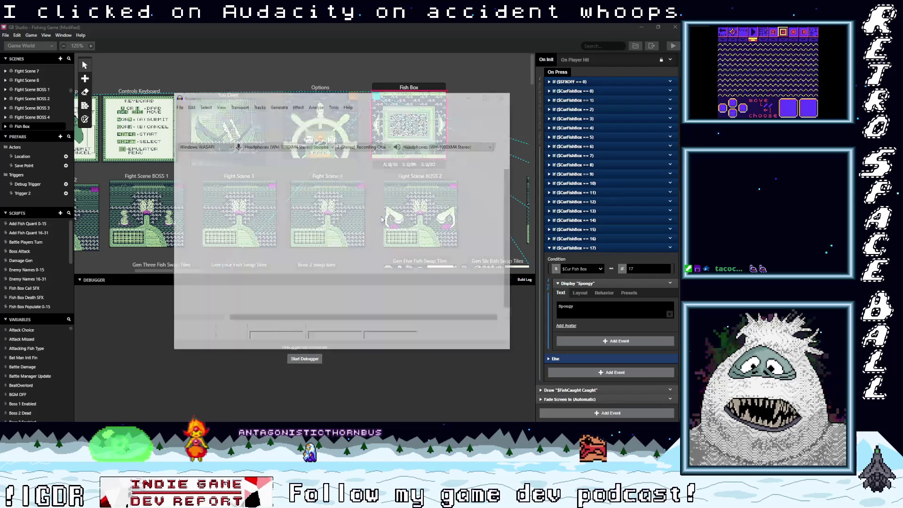
click(546, 175)
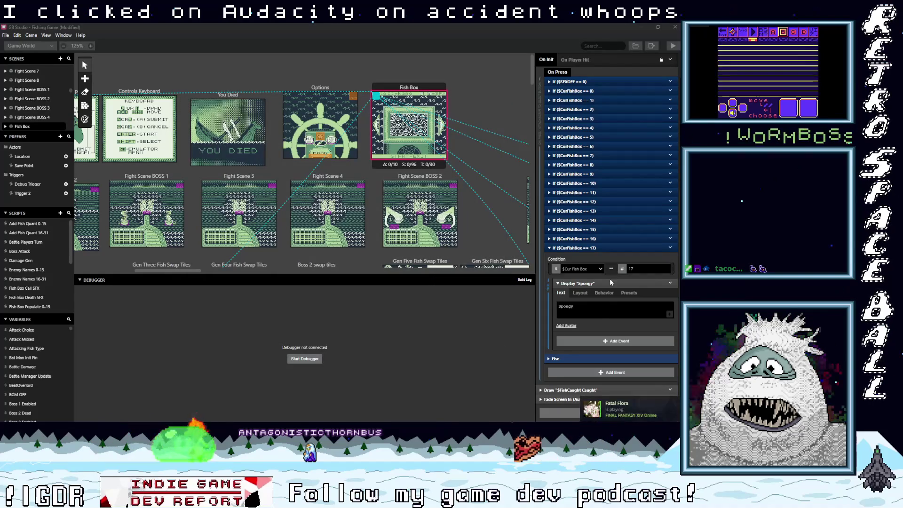
Replace the Spongy dialogue text with Blinky and collapse the condition
click(595, 316)
triple_click(636, 309)
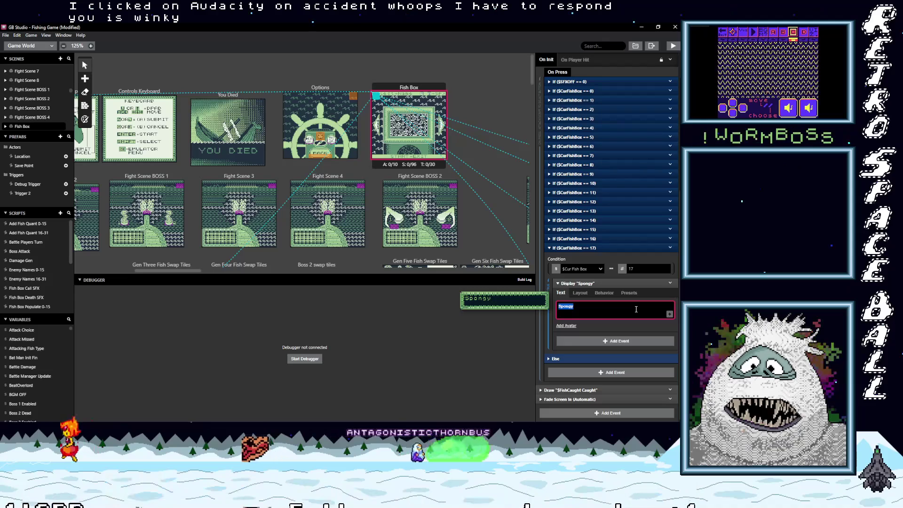
key(BackSpace)
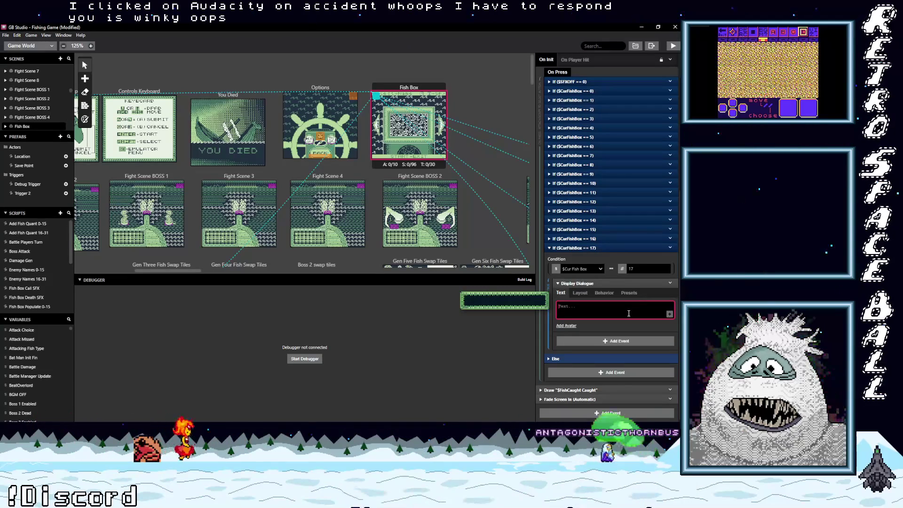
text(Bi)
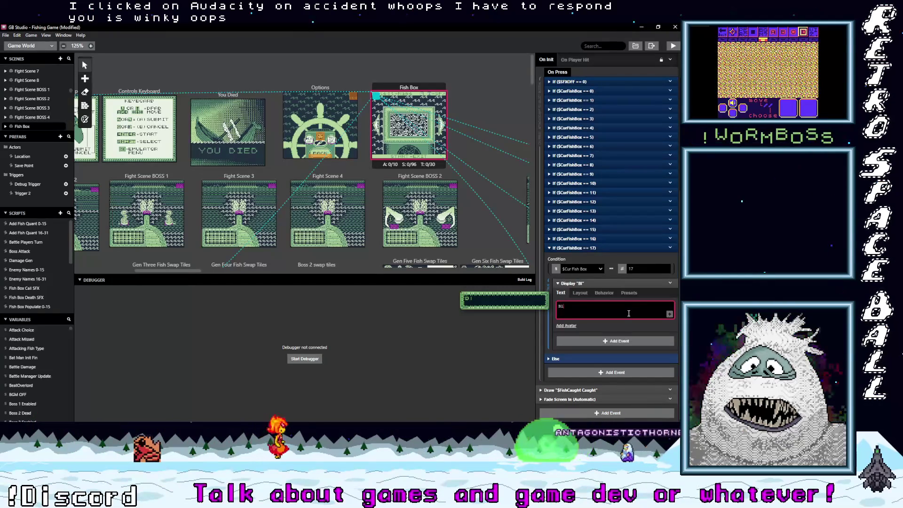
text(inky)
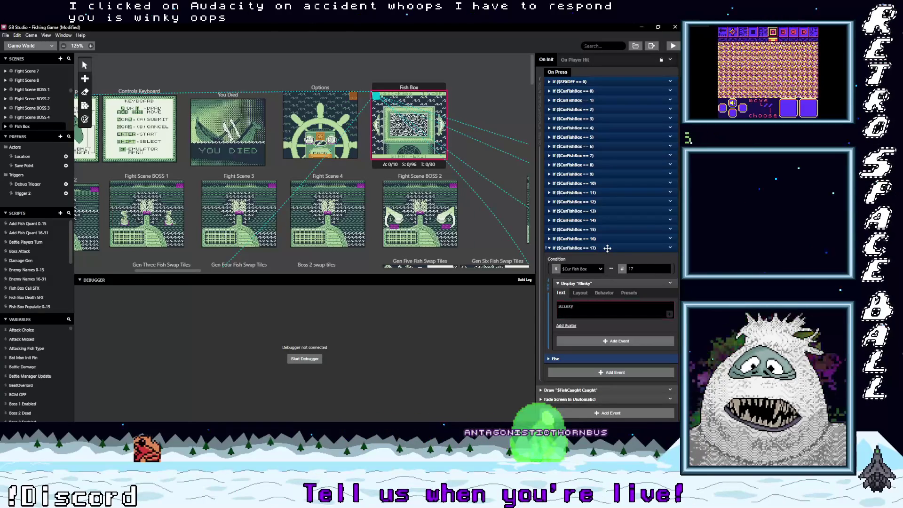
click(607, 248)
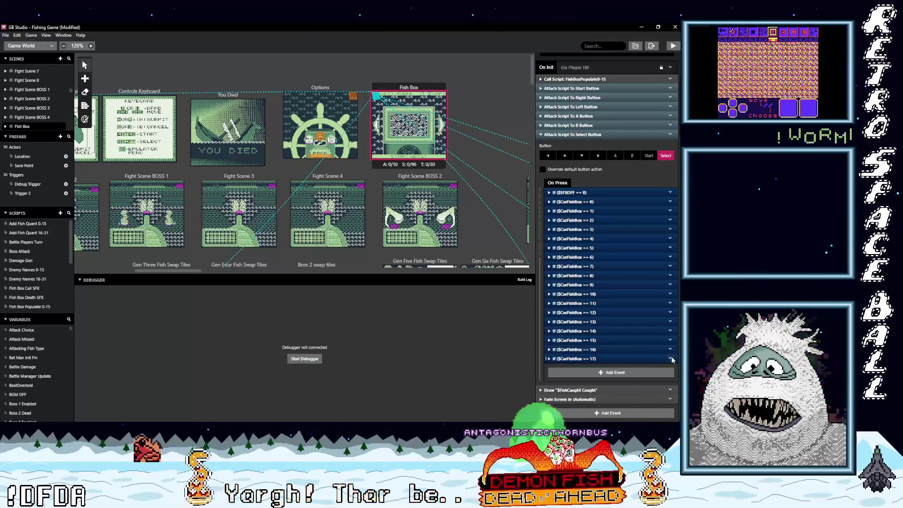
Copy the $CurFishBox == 17 If event and paste a duplicate
click(670, 312)
click(594, 356)
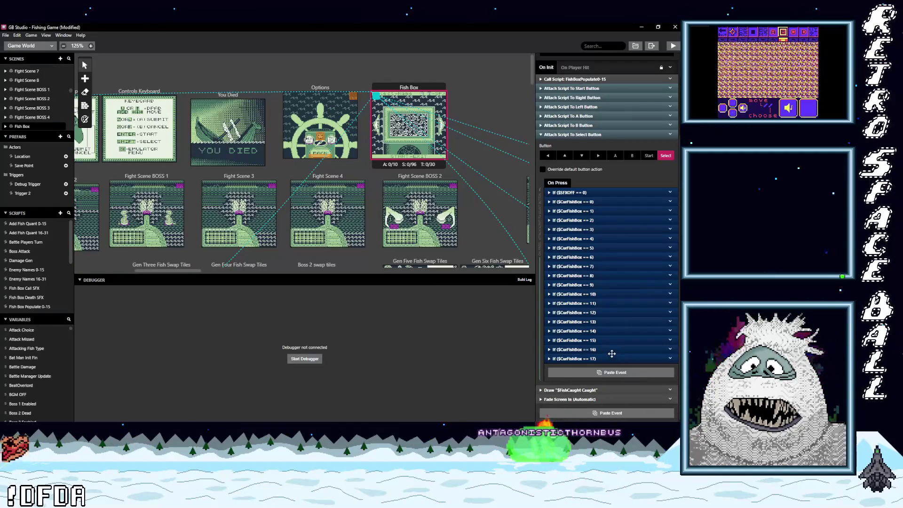
key(ctrl+v)
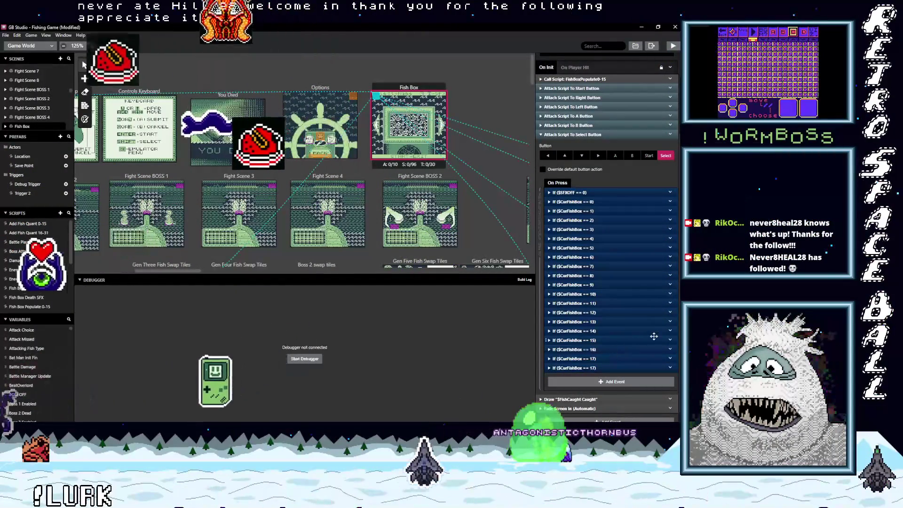
Set the duplicate's condition to 18 and its dialogue to Gobbo, then collapse it
click(611, 367)
scroll(620, 363, down, 1)
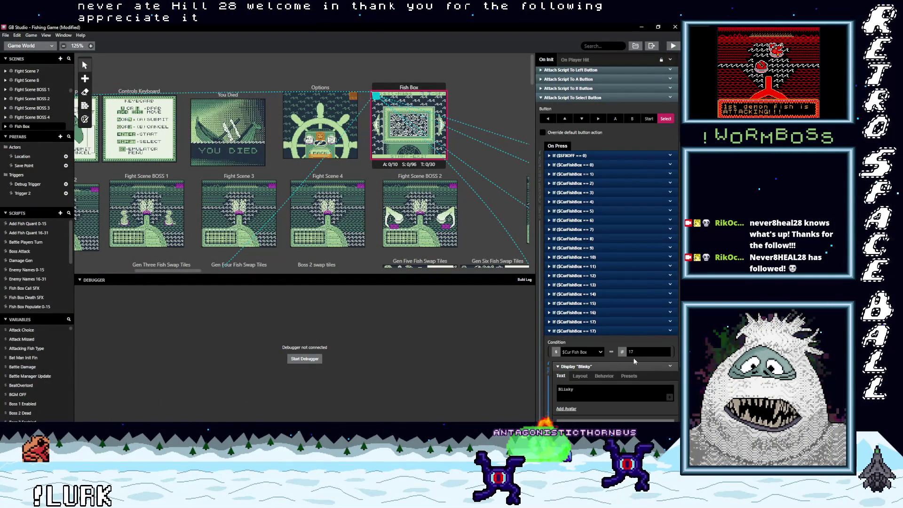
double_click(635, 352)
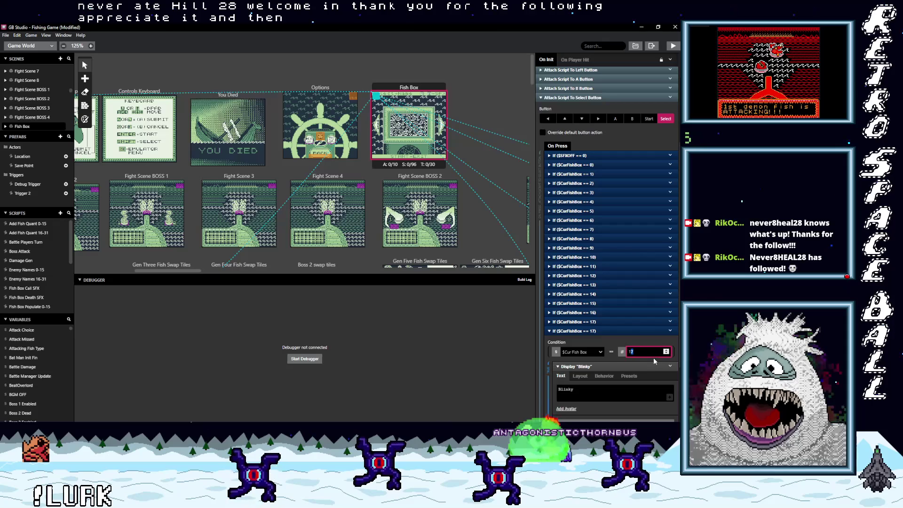
text(18)
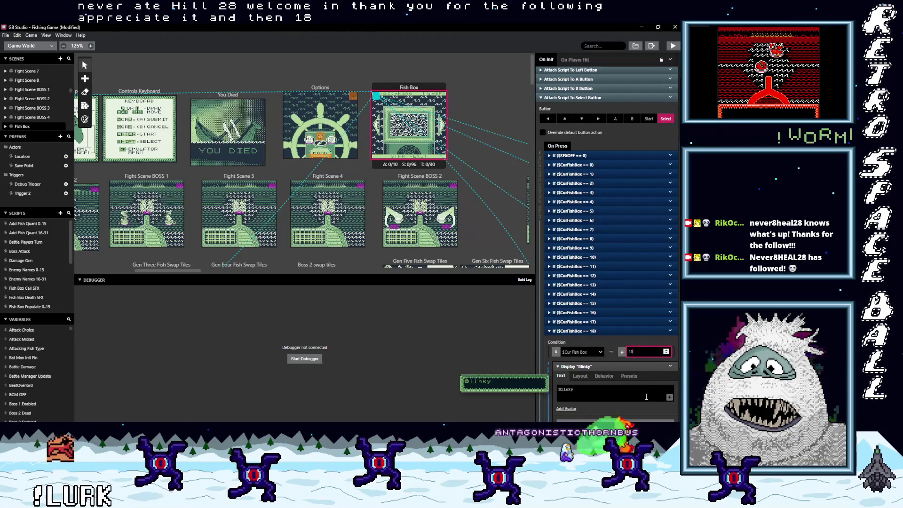
click(617, 394)
double_click(627, 393)
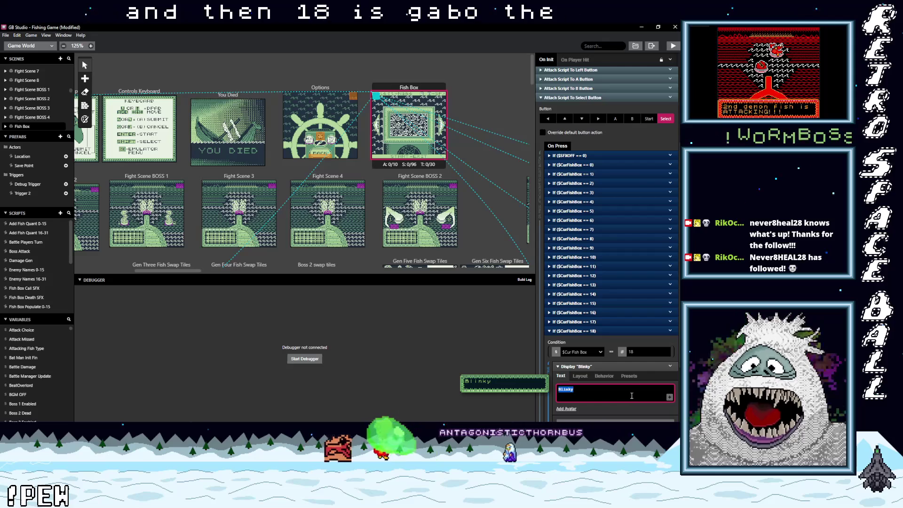
text(Gobbo)
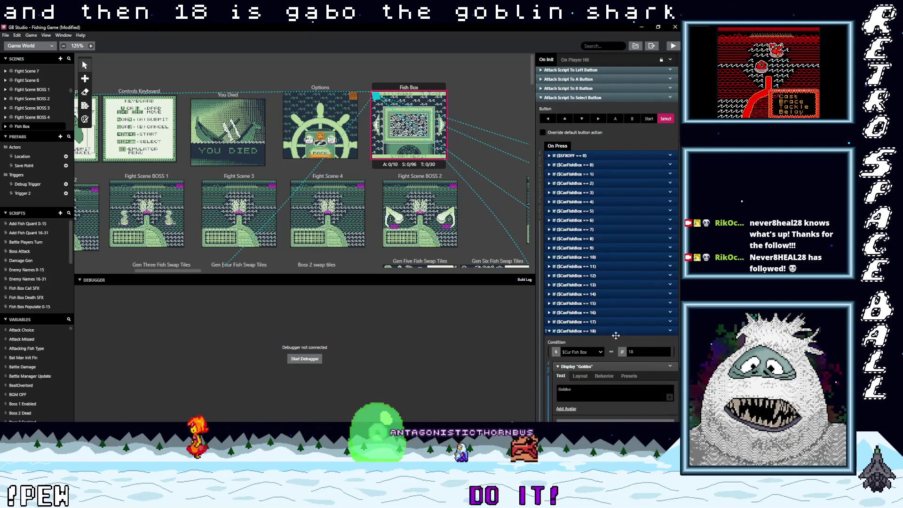
click(630, 331)
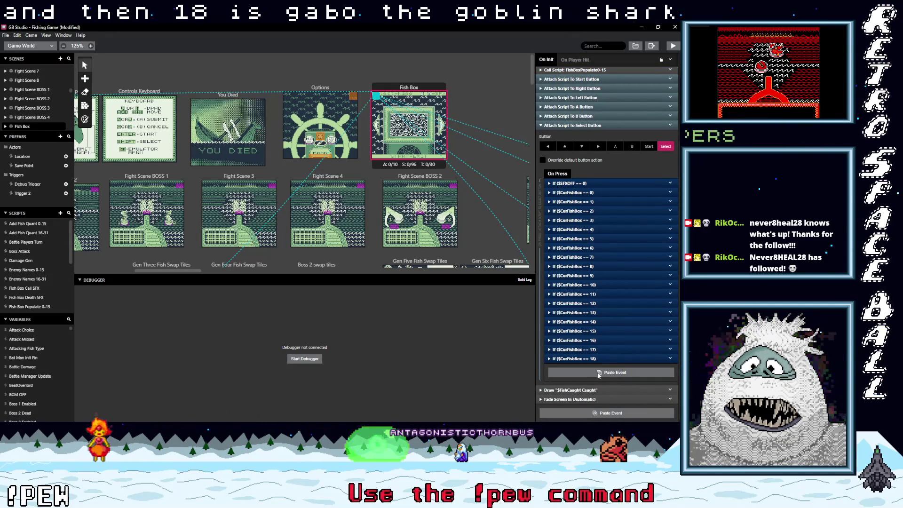
Paste another copy of the 18 branch, change it to 19, and make it display Lamprey
click(598, 374)
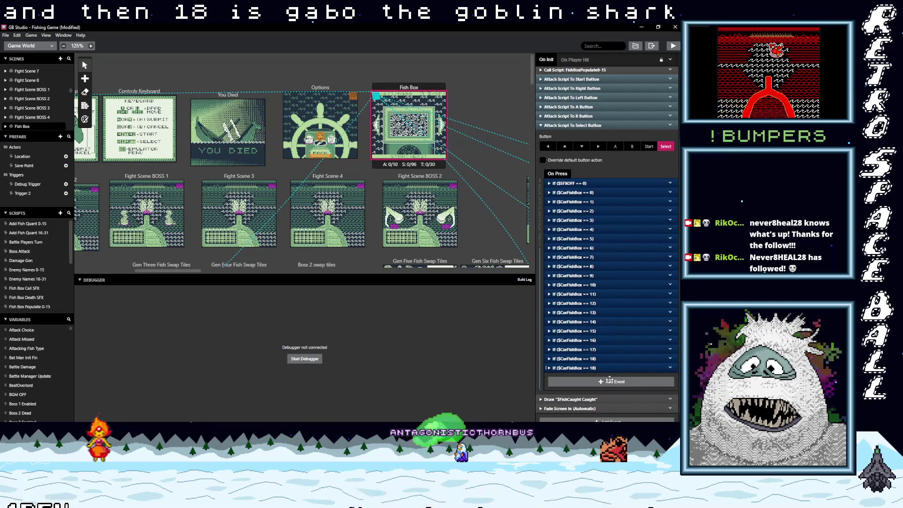
click(589, 368)
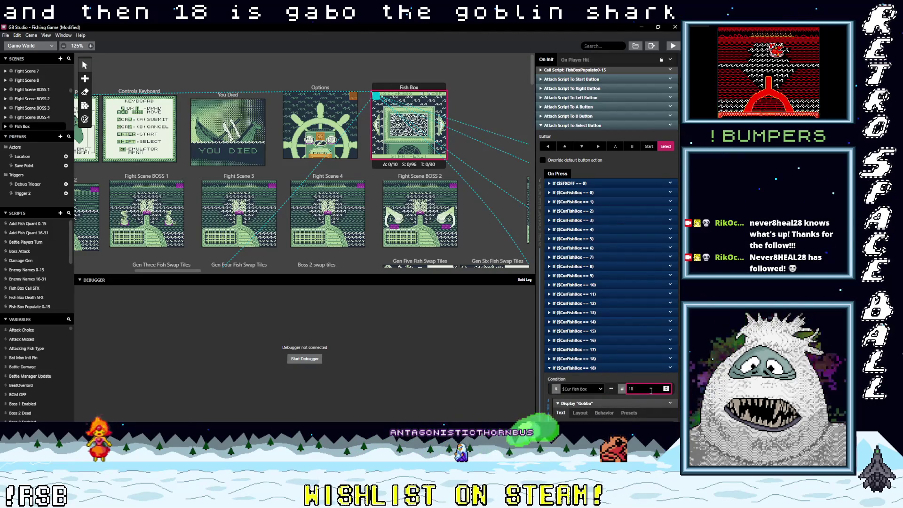
key(BackSpace)
text(9)
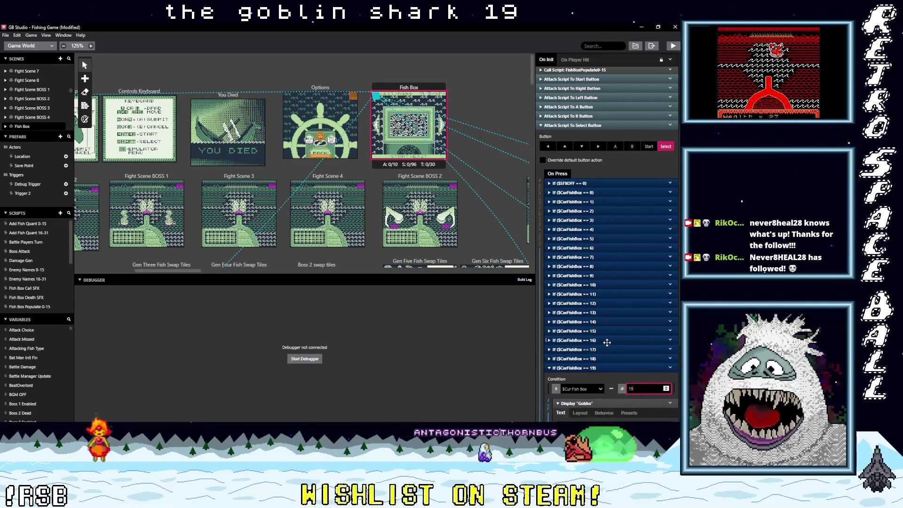
scroll(583, 334, down, 3)
triple_click(618, 318)
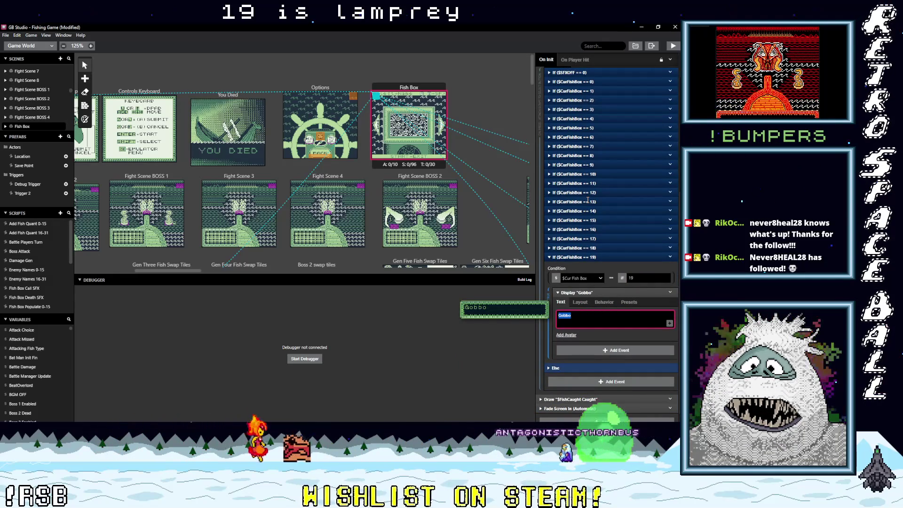
text(Lamprey)
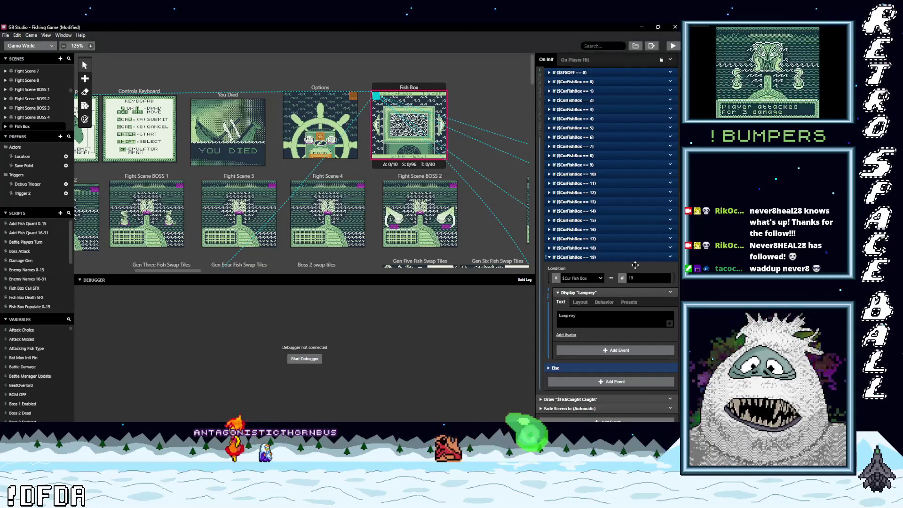
click(597, 256)
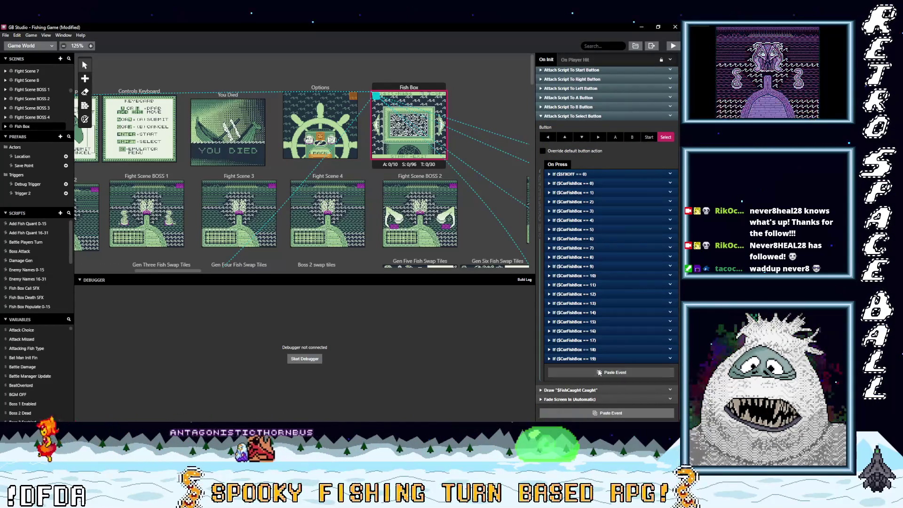
Paste a duplicate of the 19 branch and set its condition value to 20
key(alt)
click(606, 372)
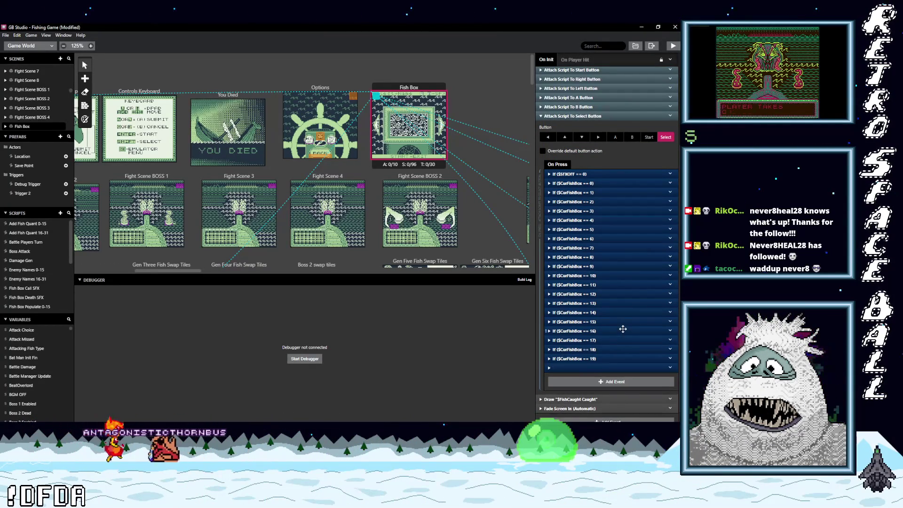
click(606, 367)
scroll(628, 380, down, 1)
click(631, 352)
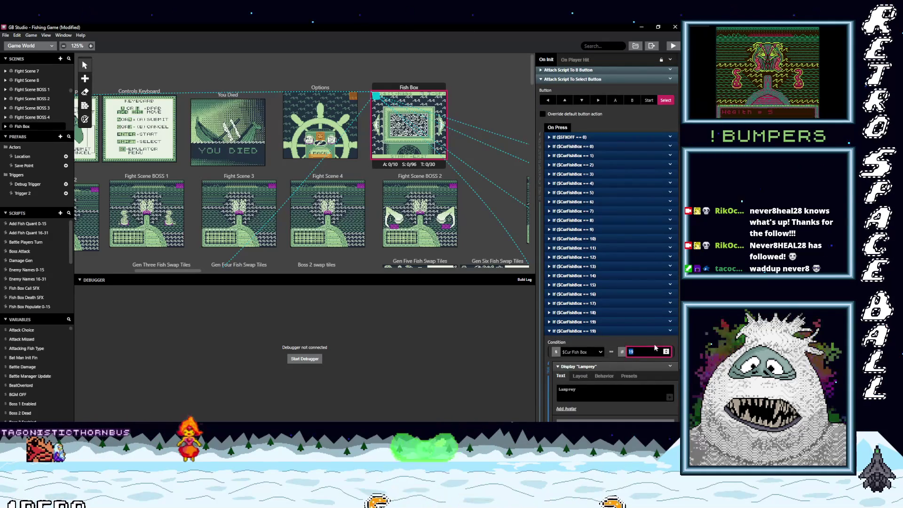
text(20)
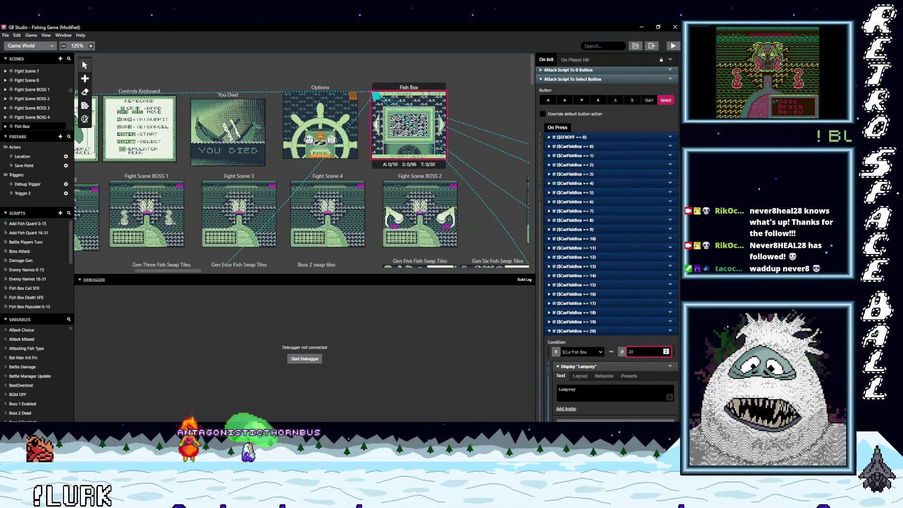
Check the fish-name notes and replace Lamprey with Occucle in the == 20 dialogue
key(alt+Tab)
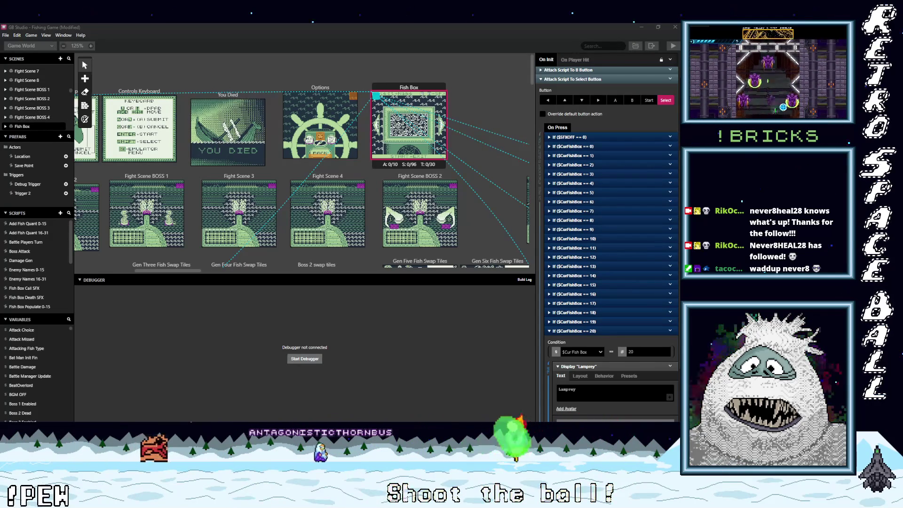
key(alt+Tab)
key(alt+Tab)
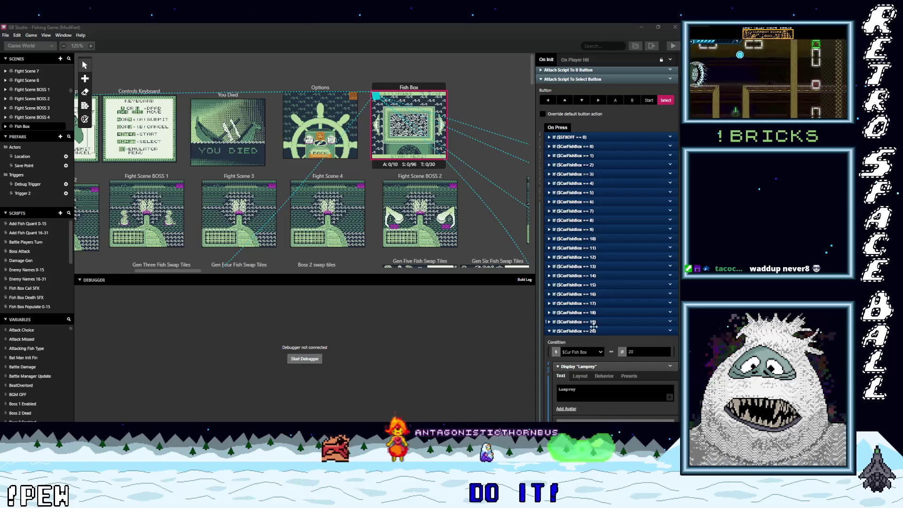
scroll(616, 362, down, 3)
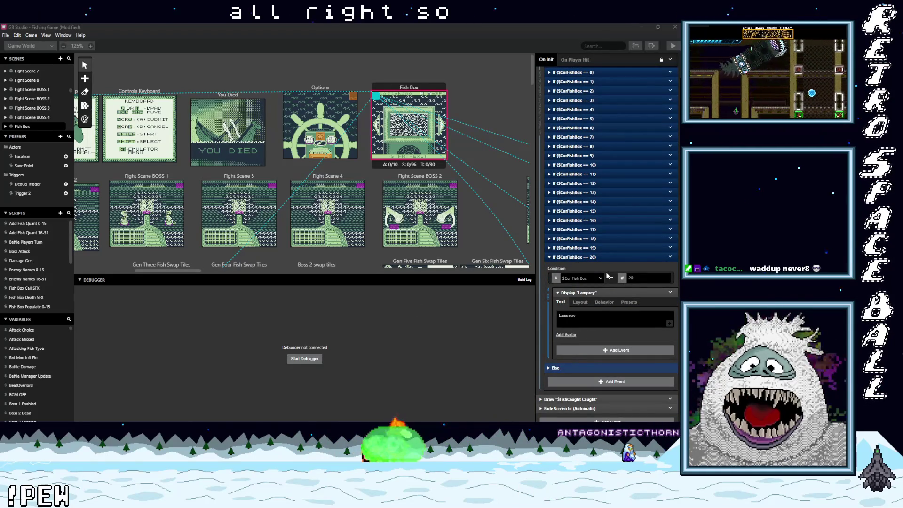
click(655, 325)
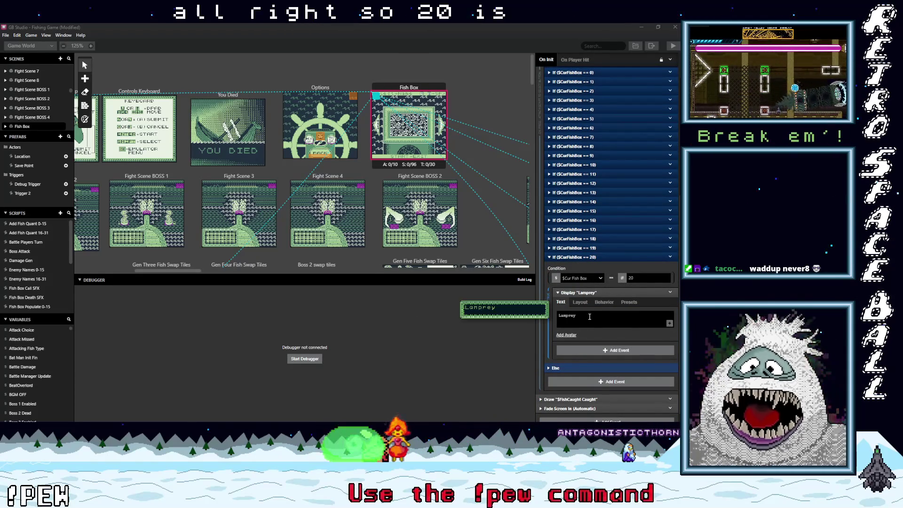
drag(588, 316, 547, 318)
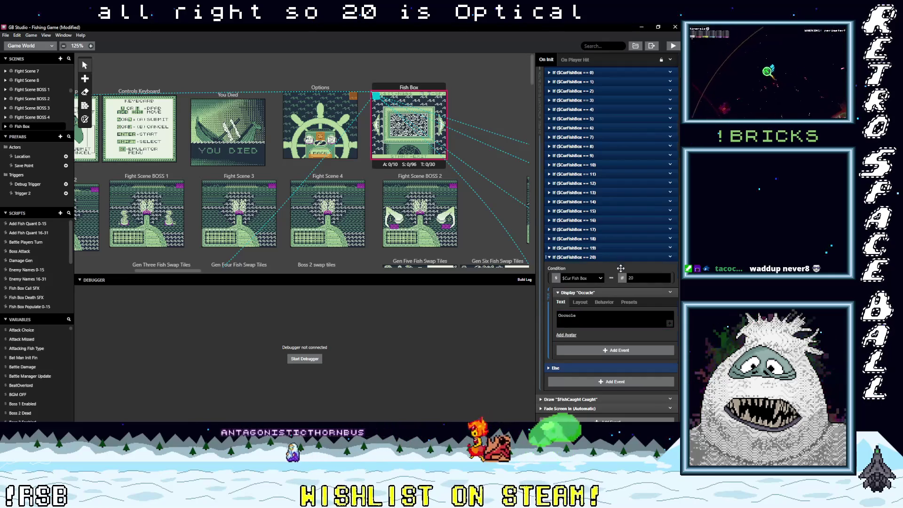
click(620, 257)
click(669, 359)
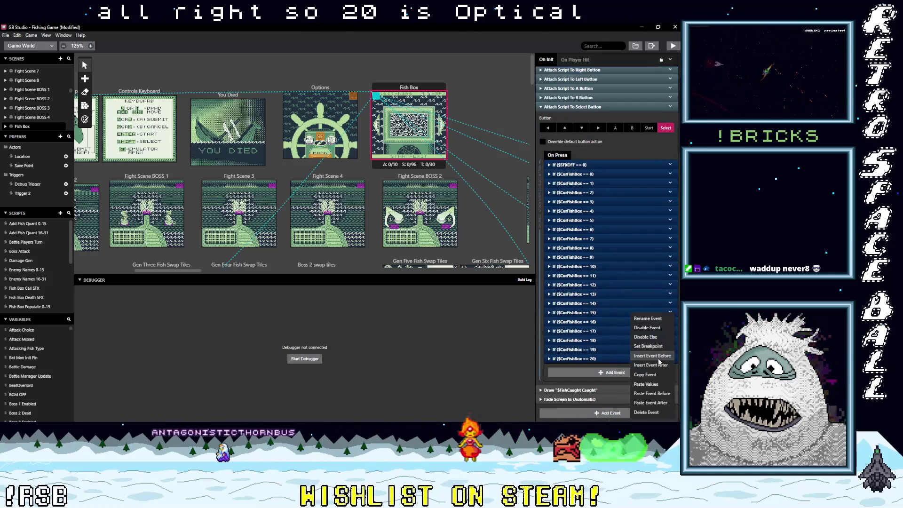
Duplicate the == 20 event as a $CurFishBox == 21 branch that displays Claw Fish
click(635, 375)
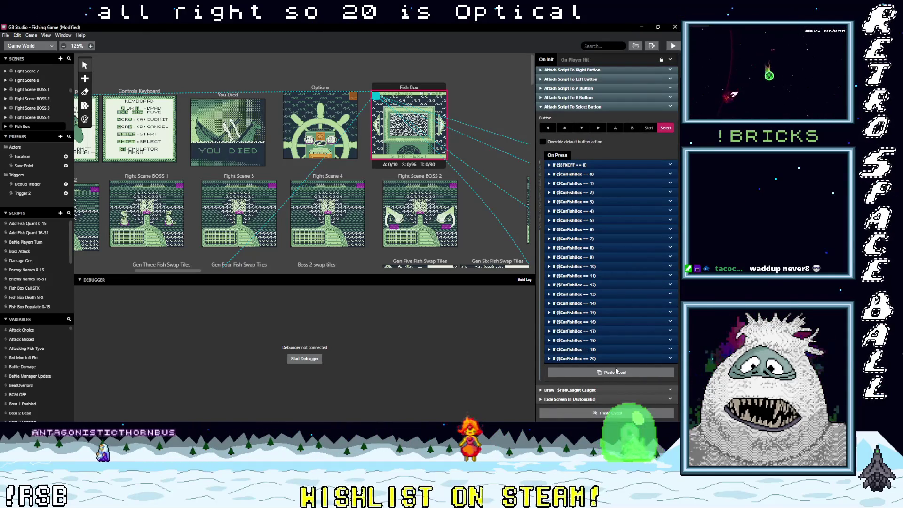
click(616, 371)
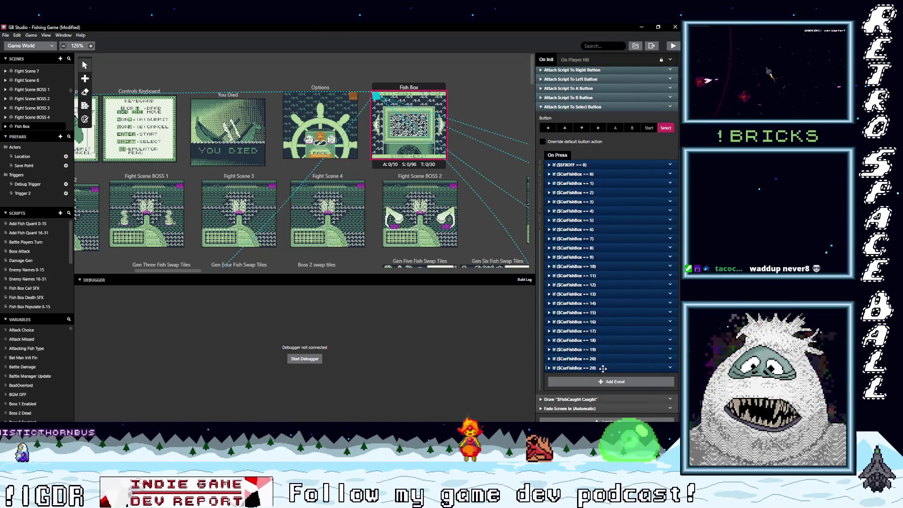
click(605, 370)
scroll(630, 320, down, 1)
click(643, 278)
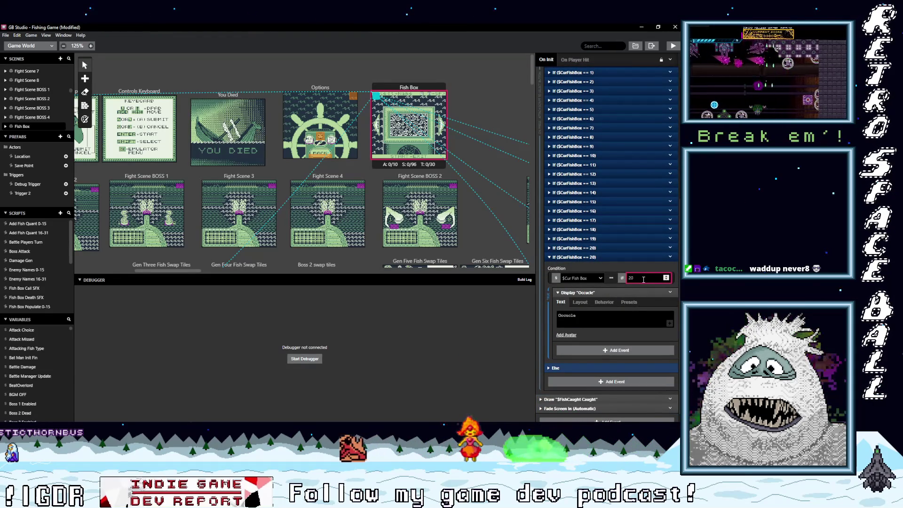
key(BackSpace)
text(1)
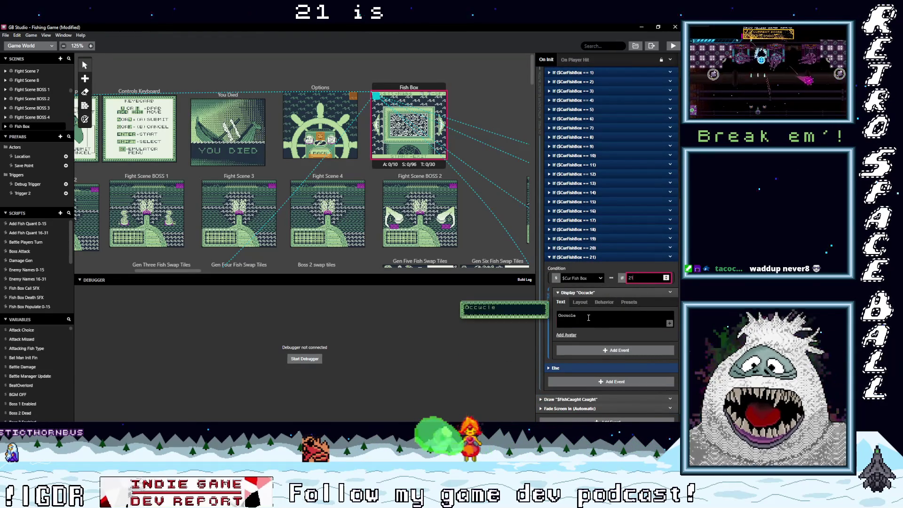
double_click(589, 318)
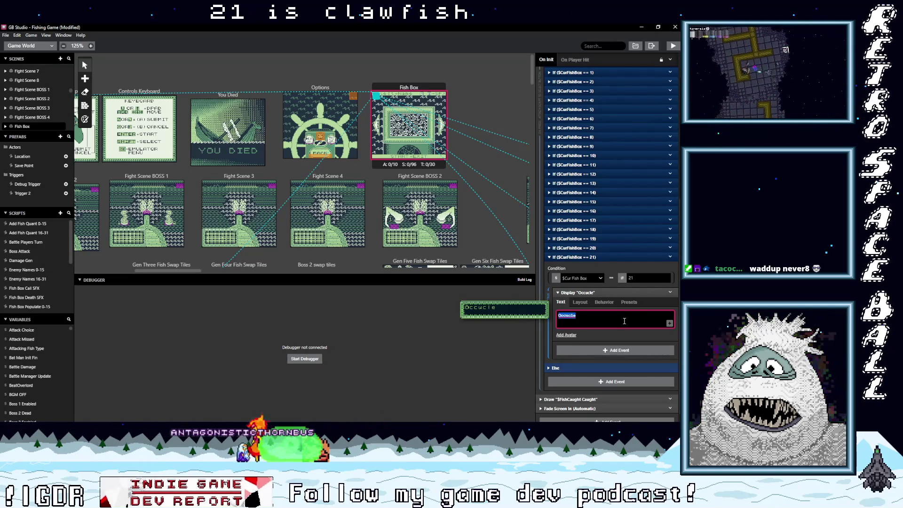
text(Claw Fish)
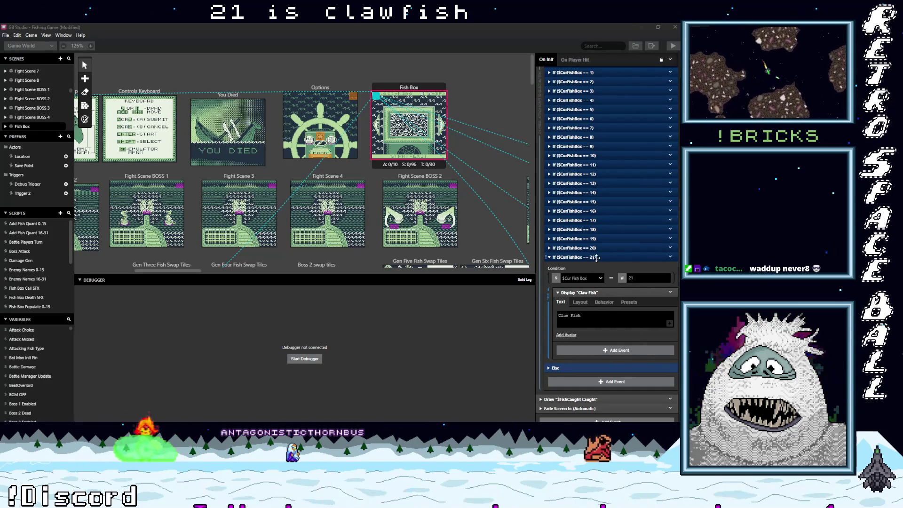
Copy the == 21 event into a new $CurFishBox == 22 branch displaying Mantisquid
click(640, 338)
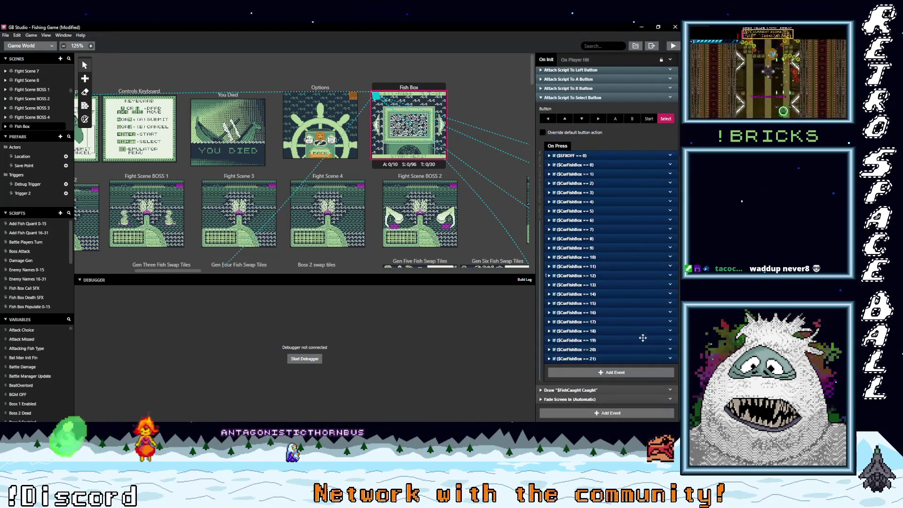
click(670, 358)
click(640, 374)
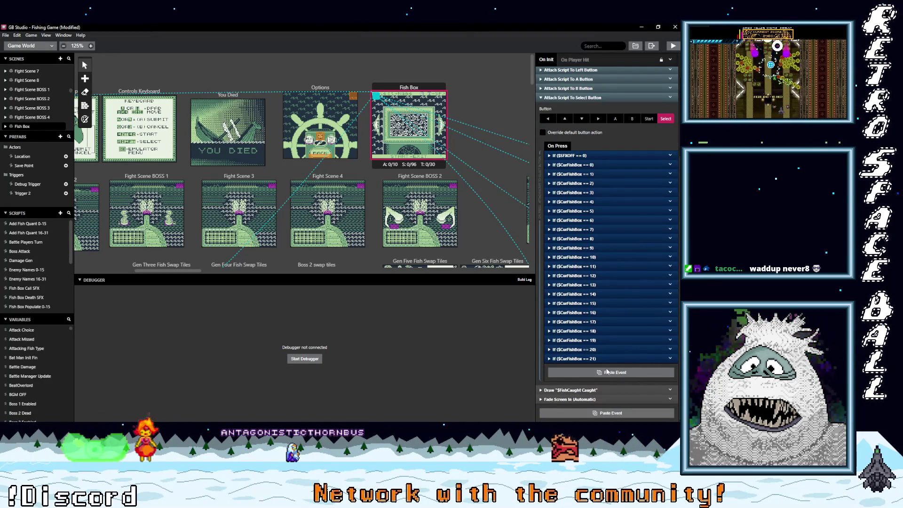
click(629, 372)
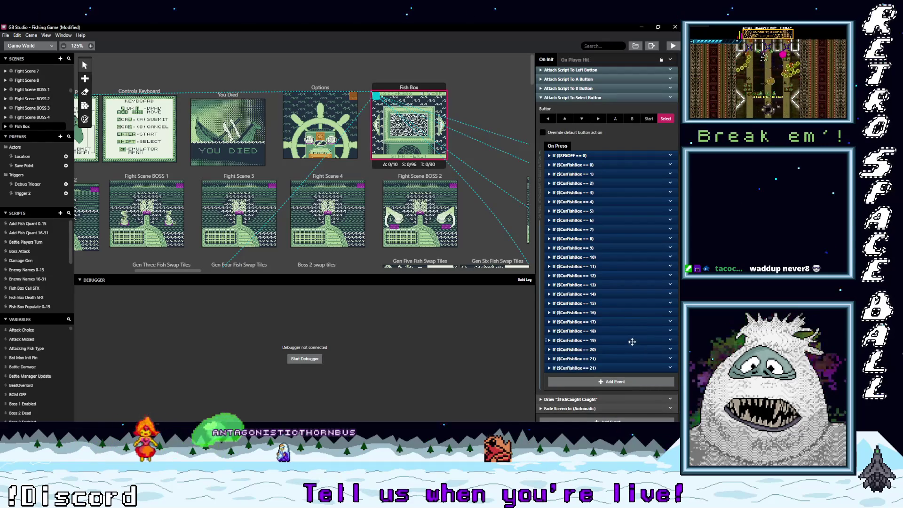
click(621, 362)
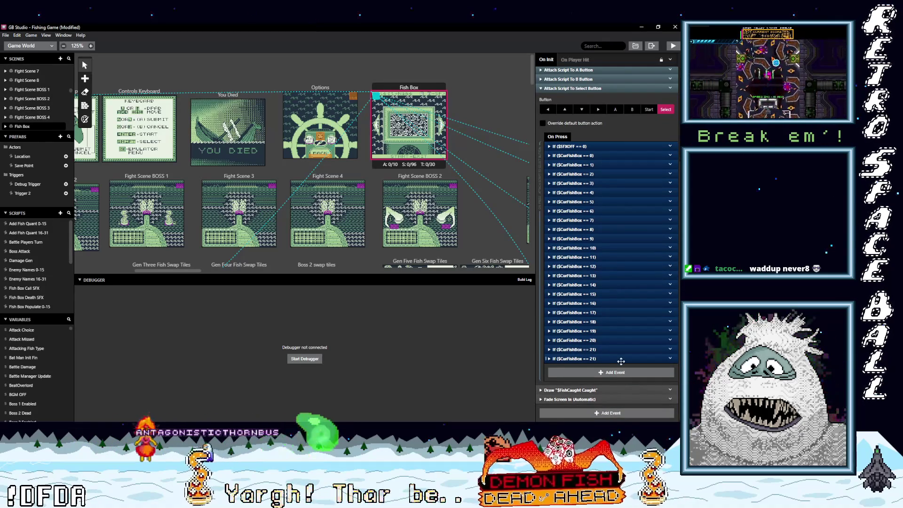
scroll(621, 360, down, 2)
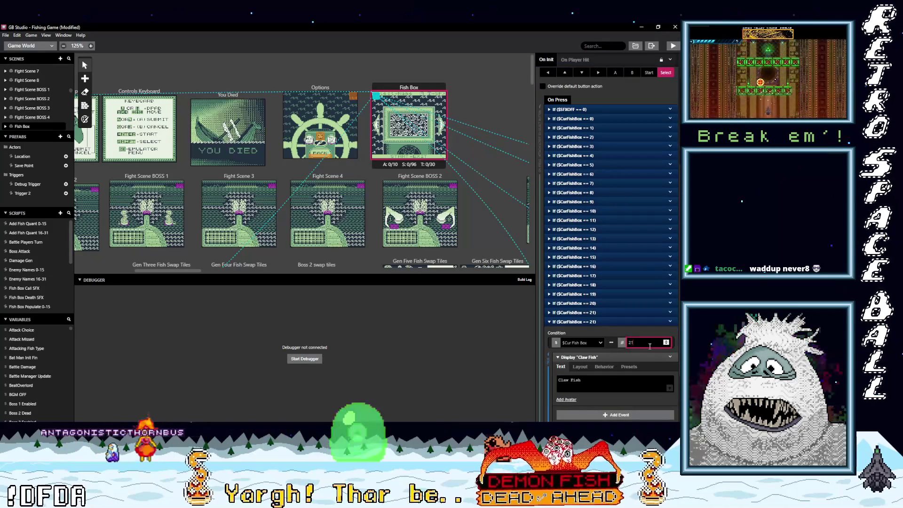
click(667, 343)
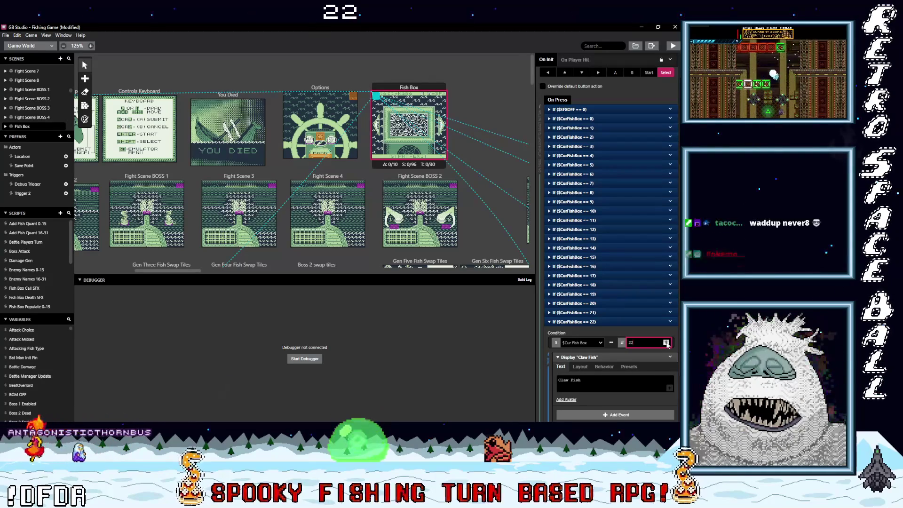
click(637, 382)
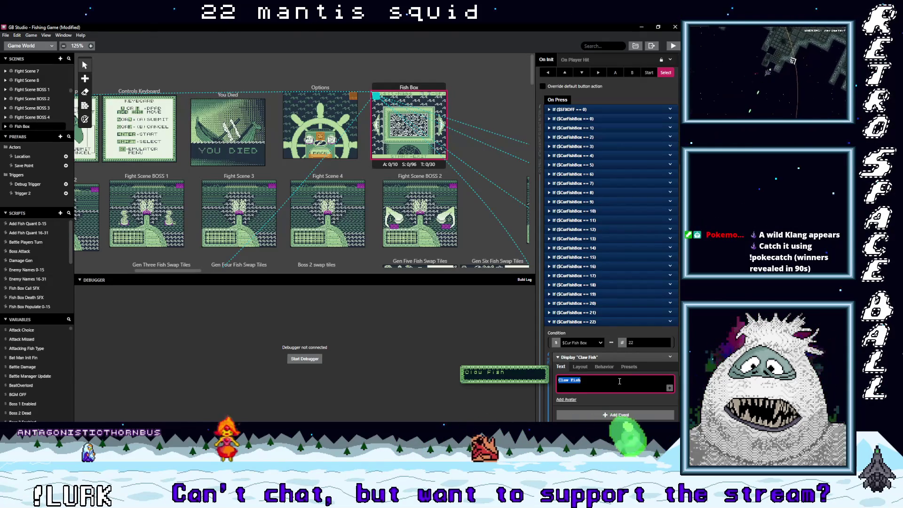
text(Mantisquid)
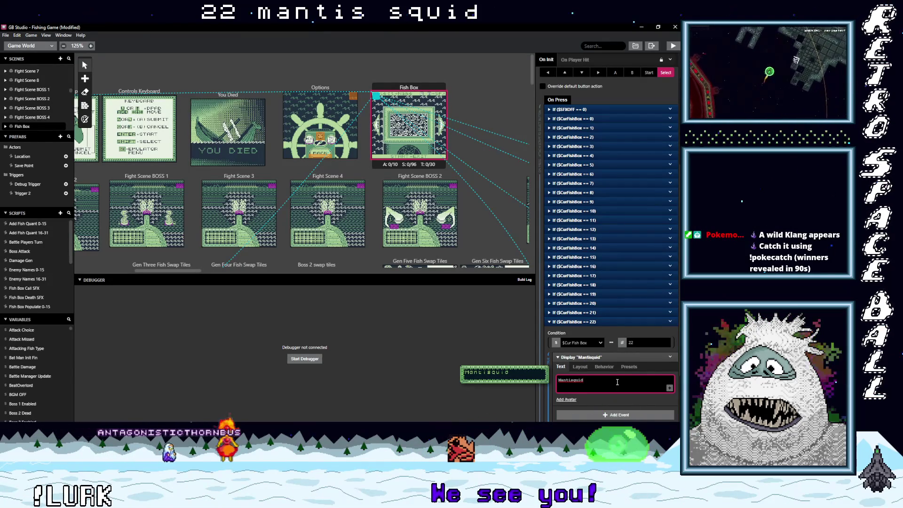
click(630, 322)
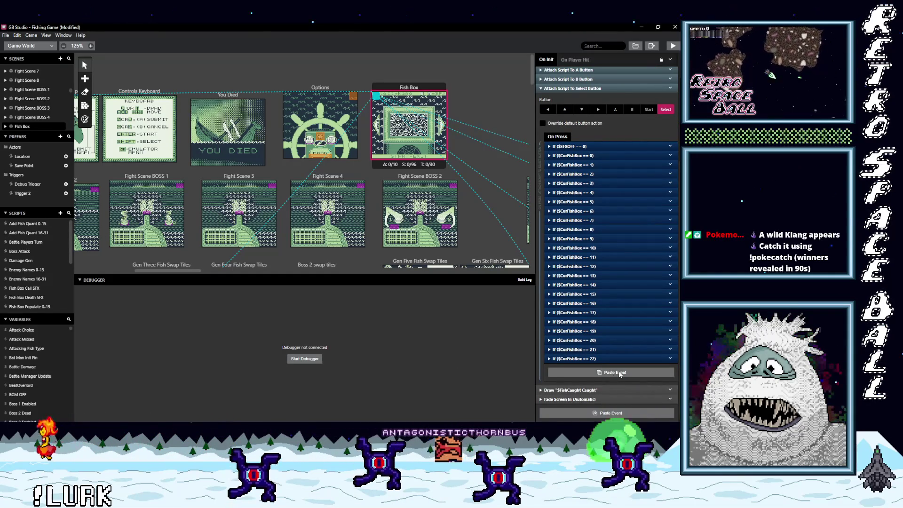
Paste the == 22 event as a new == 23 branch showing Fanged Bass
key(alt)
click(613, 373)
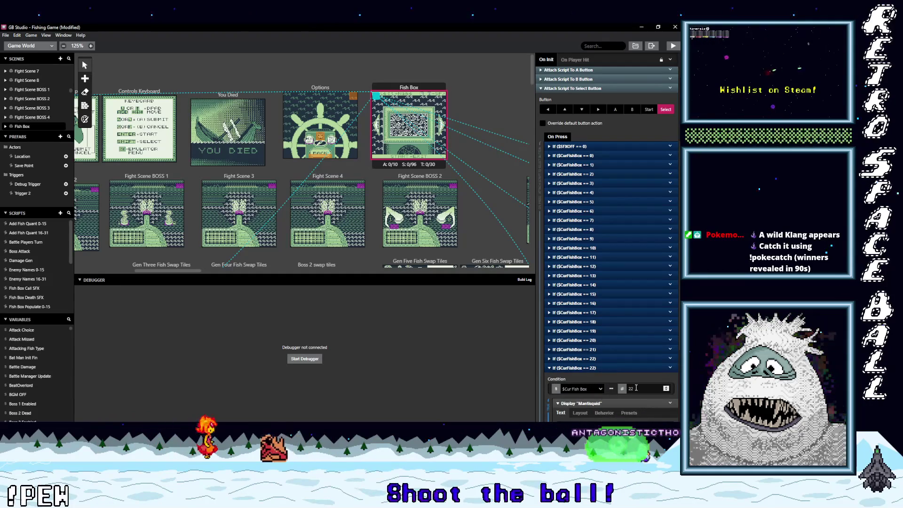
click(607, 367)
scroll(632, 335, down, 2)
click(642, 315)
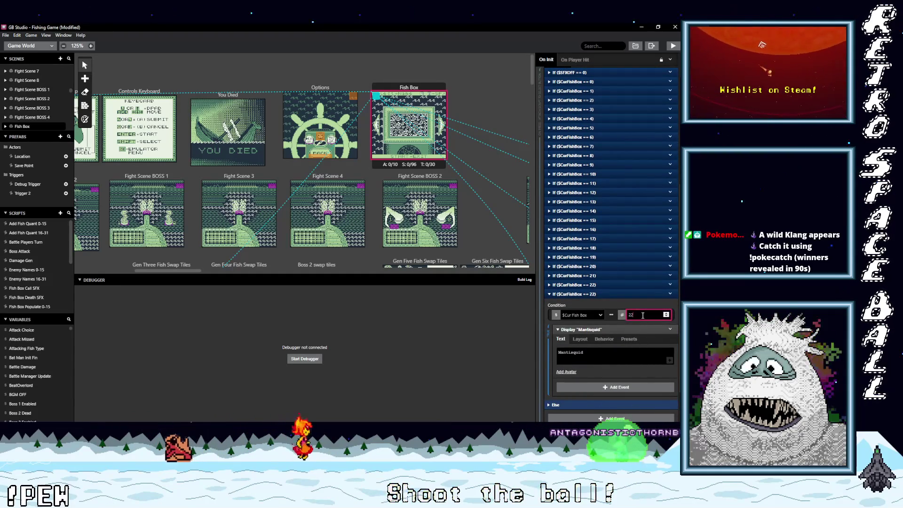
key(BackSpace)
text(3)
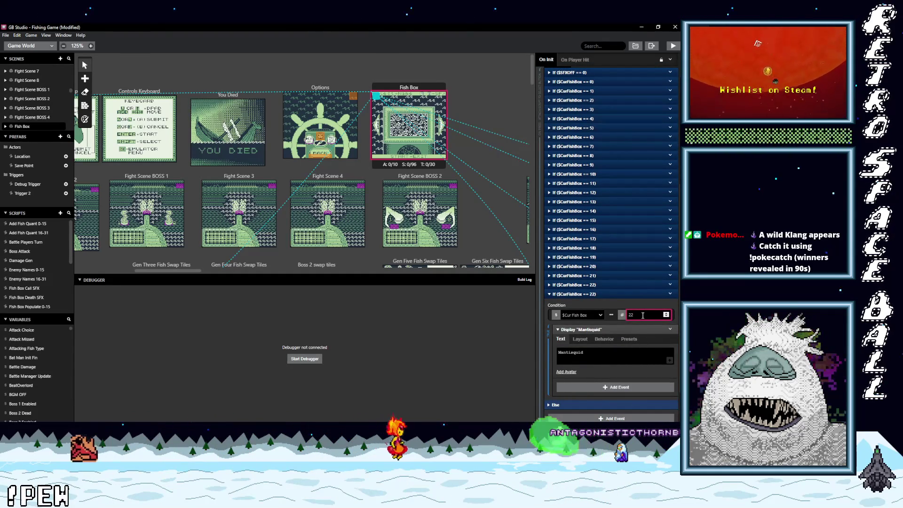
mouse_move(605, 348)
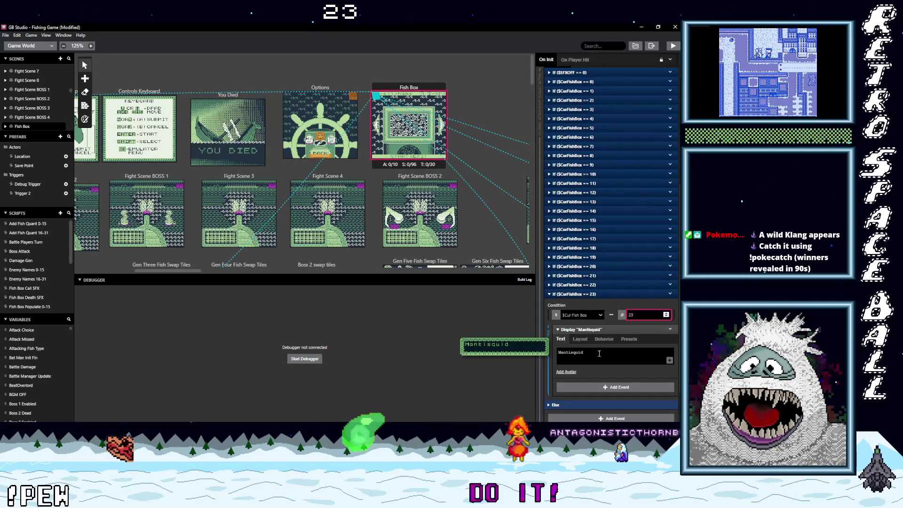
triple_click(613, 348)
text(Fanged Bass)
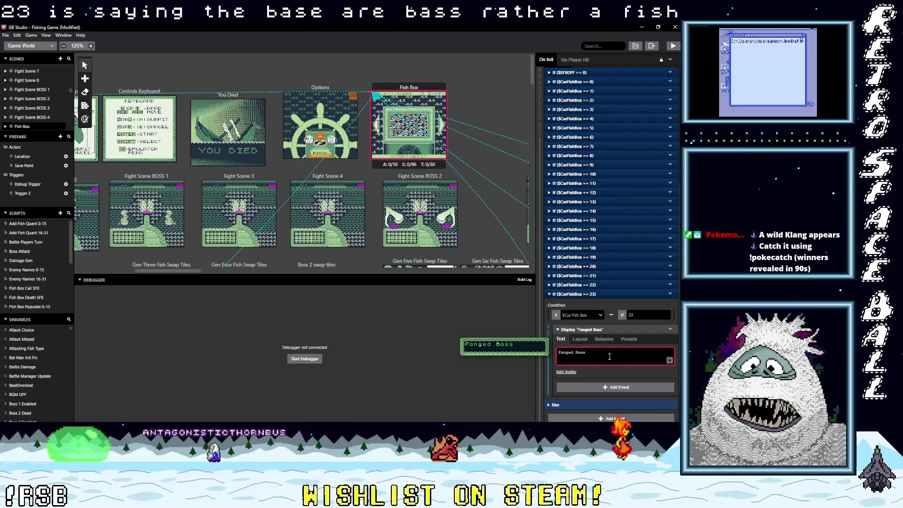
click(611, 294)
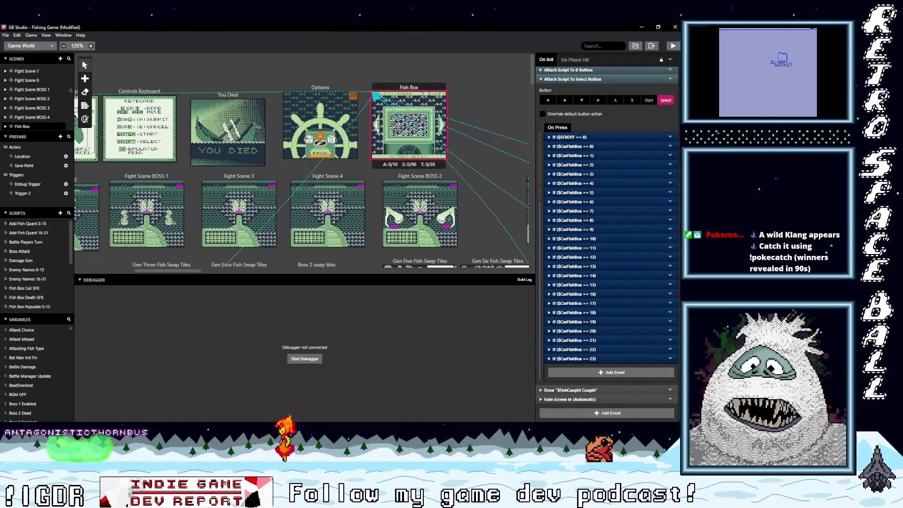
key(alt+Tab)
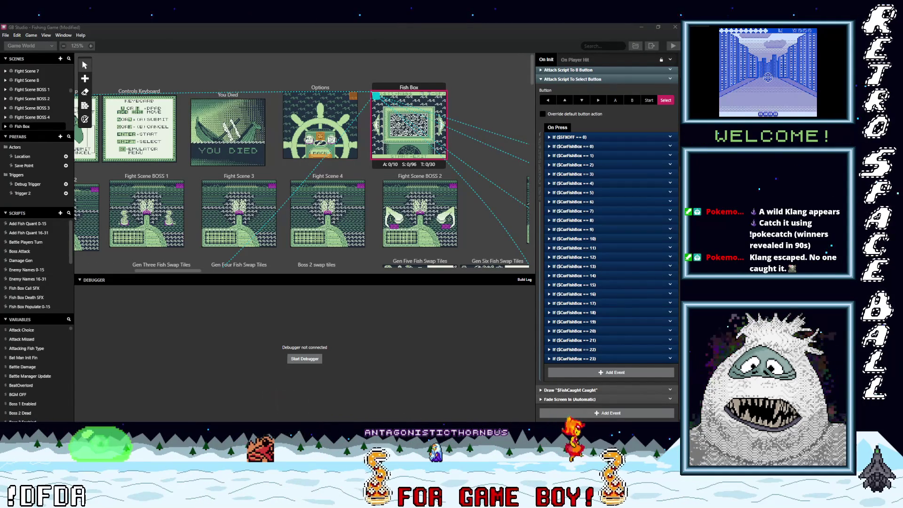
Copy the == 23 branch, paste it at the end, and edit its condition value
click(603, 358)
click(609, 346)
scroll(599, 258, down, 2)
click(610, 249)
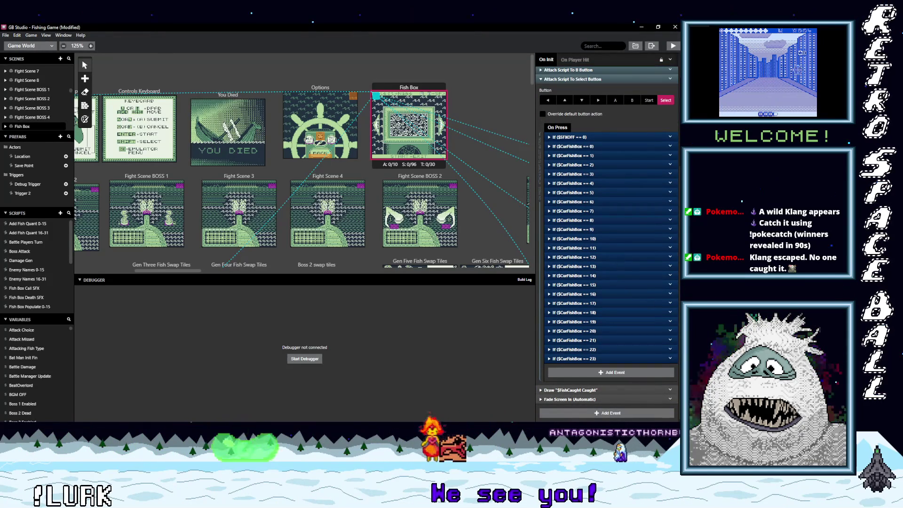
click(671, 362)
click(610, 374)
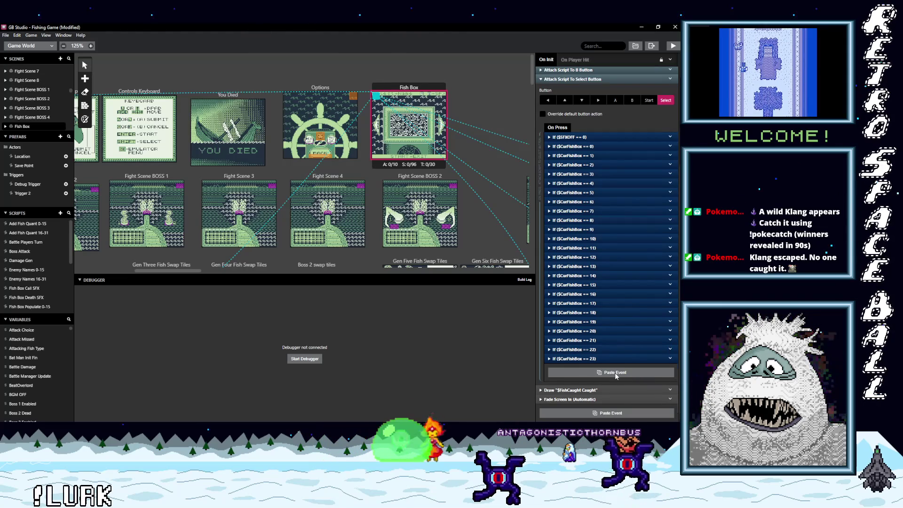
click(614, 372)
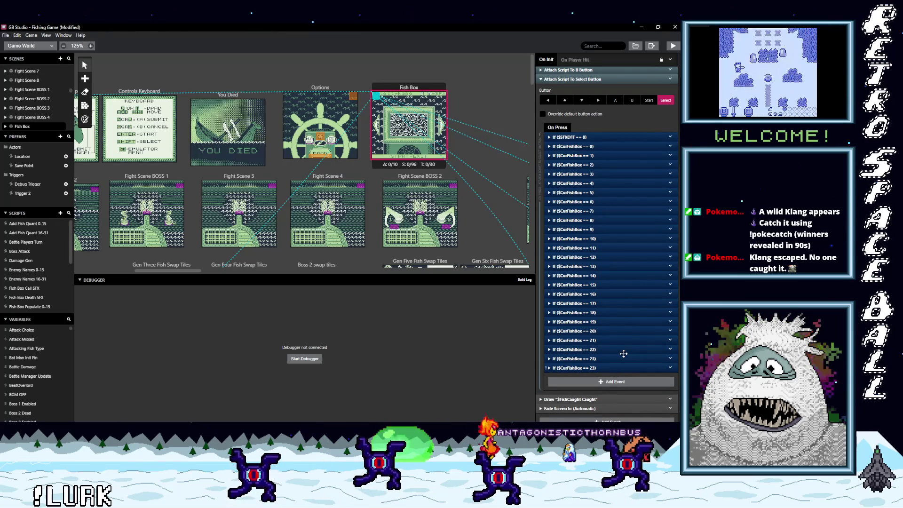
click(624, 355)
scroll(624, 354, down, 1)
click(645, 339)
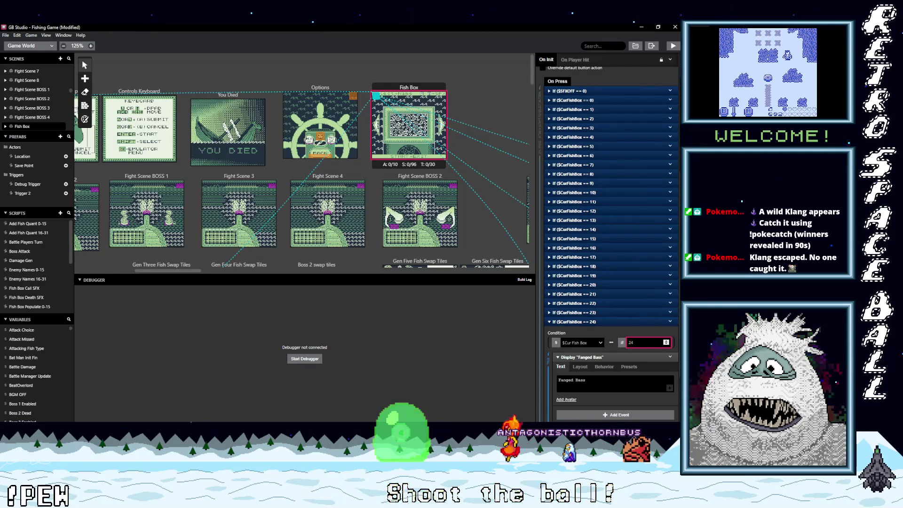
Replace the Fanged Bass dialogue in the == 24 branch with Ostrich Fish
key(alt+Tab)
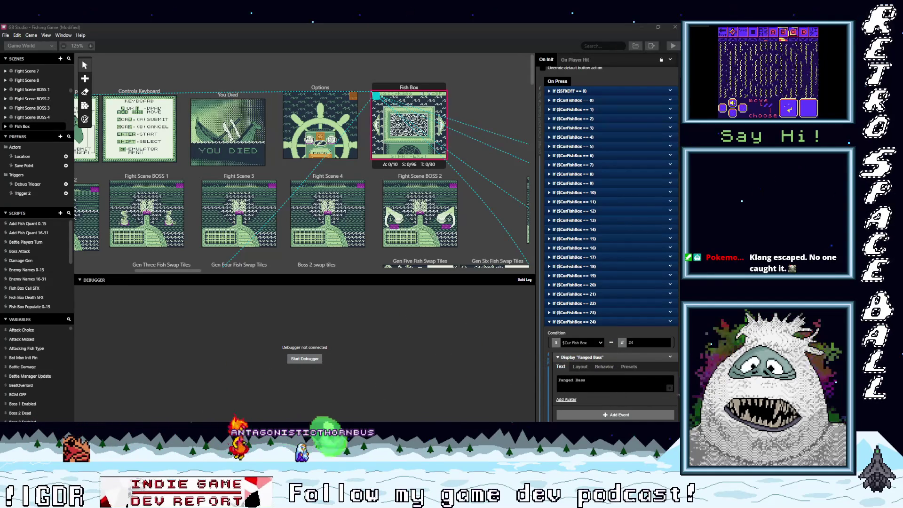
click(607, 382)
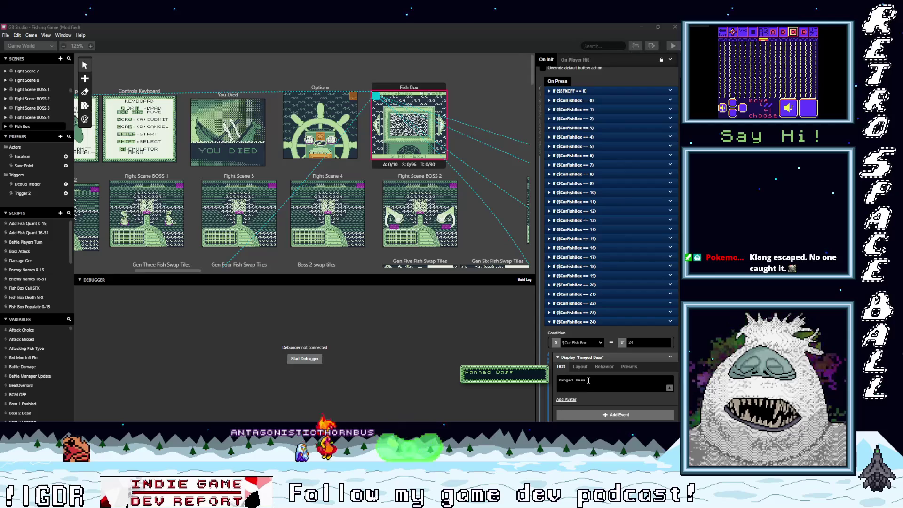
triple_click(628, 388)
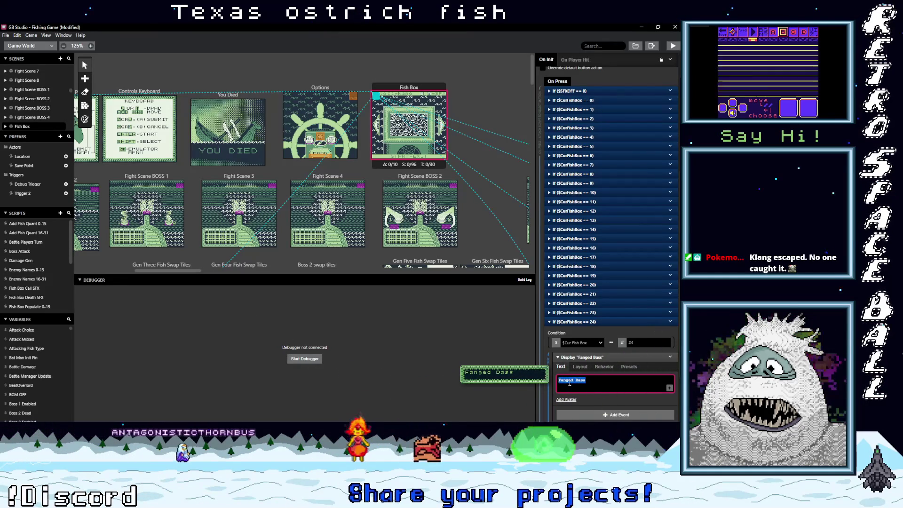
text(Ostrich Fish)
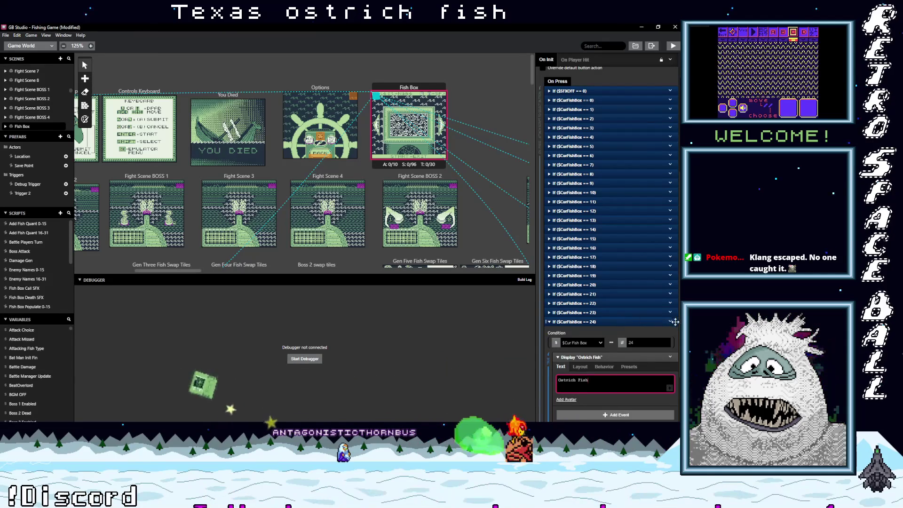
Paste a copy of the == 24 branch and raise its condition to 25
click(676, 322)
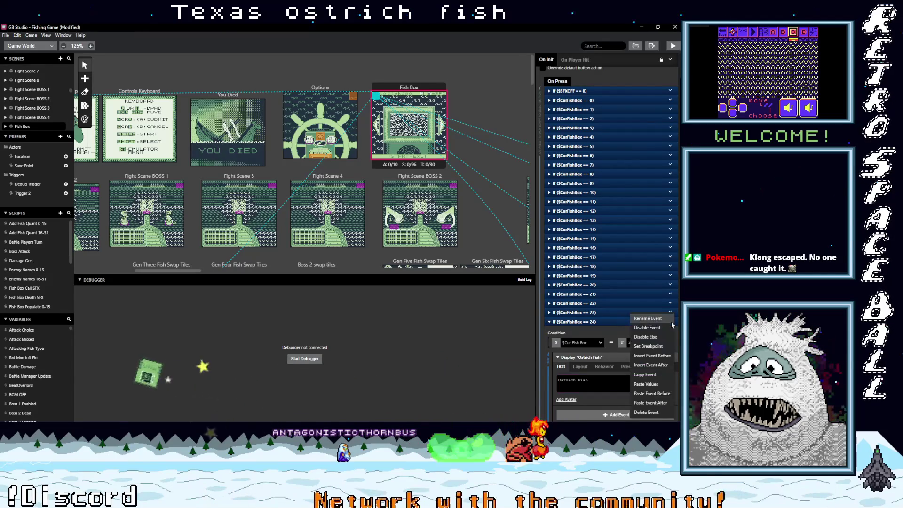
click(613, 322)
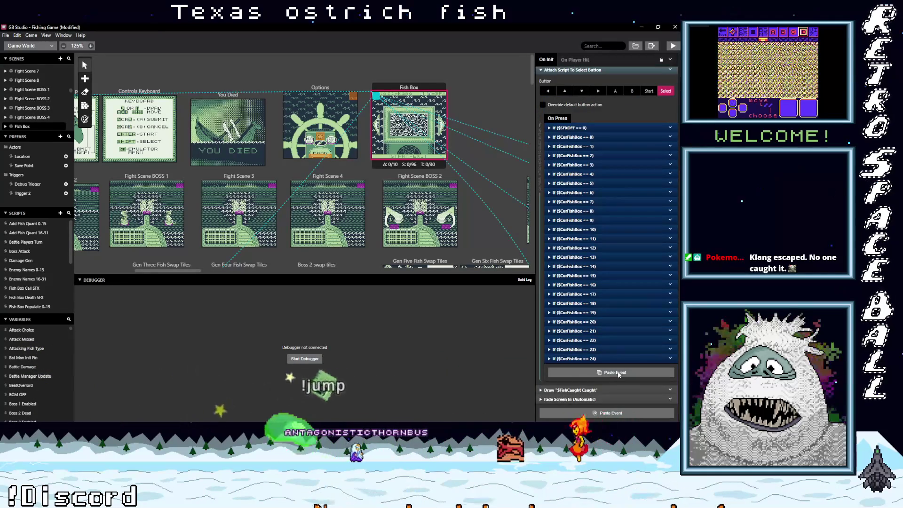
click(633, 371)
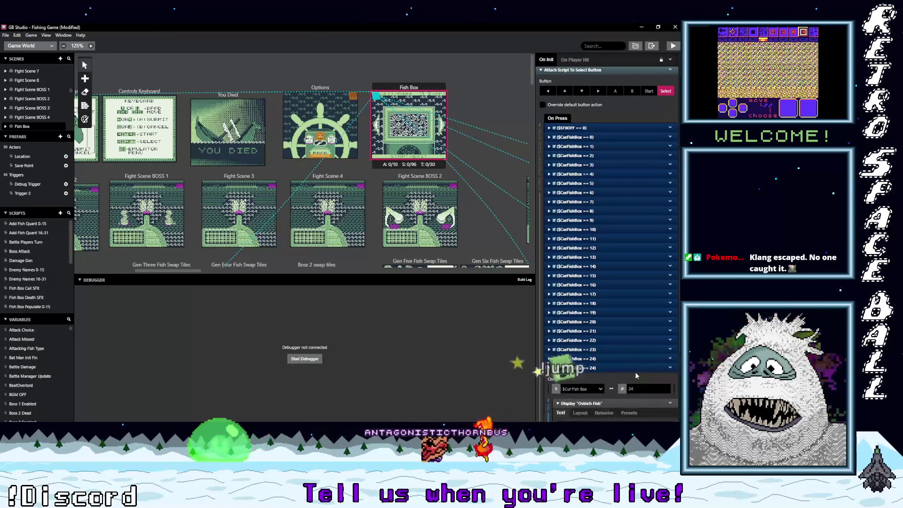
click(643, 388)
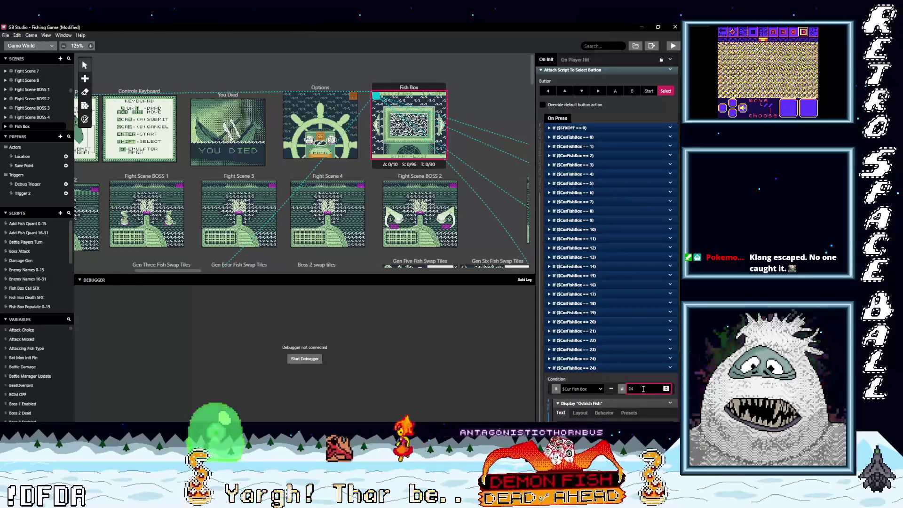
key(Up)
scroll(618, 378, down, 2)
click(598, 355)
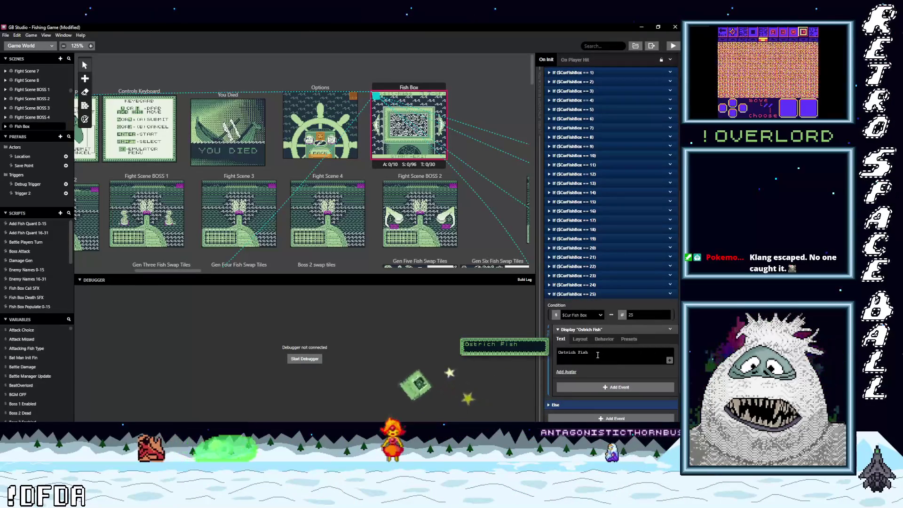
Replace the copied Ostrich Fish dialogue with Punkfin and collapse the branch
triple_click(626, 350)
text(Pub)
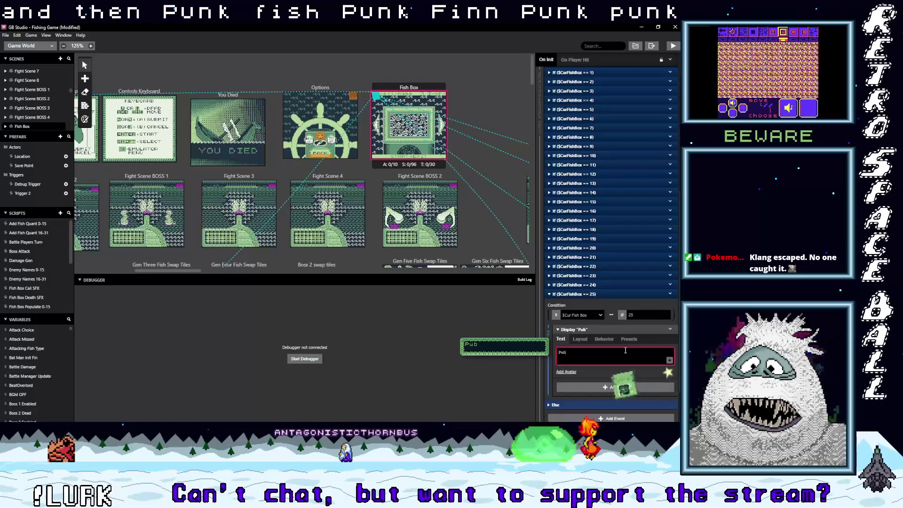
key(BackSpace)
text(nk Fin)
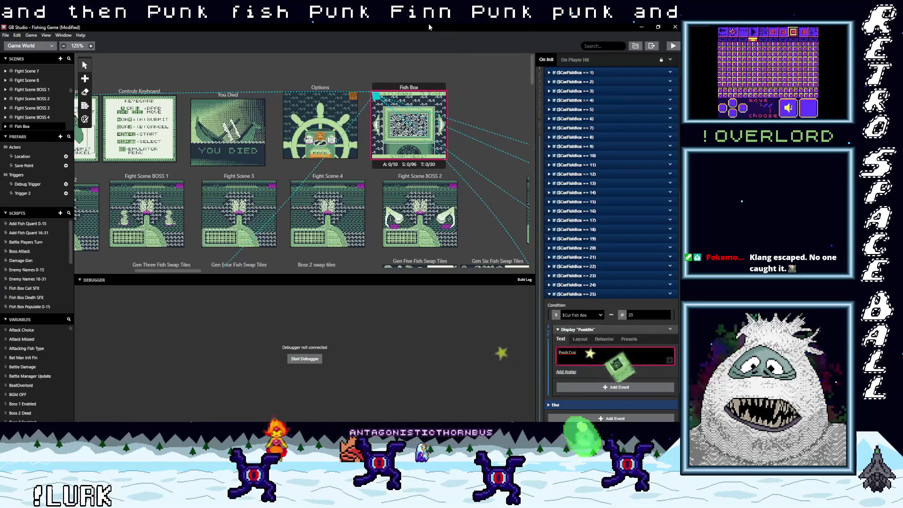
key(alt+Tab)
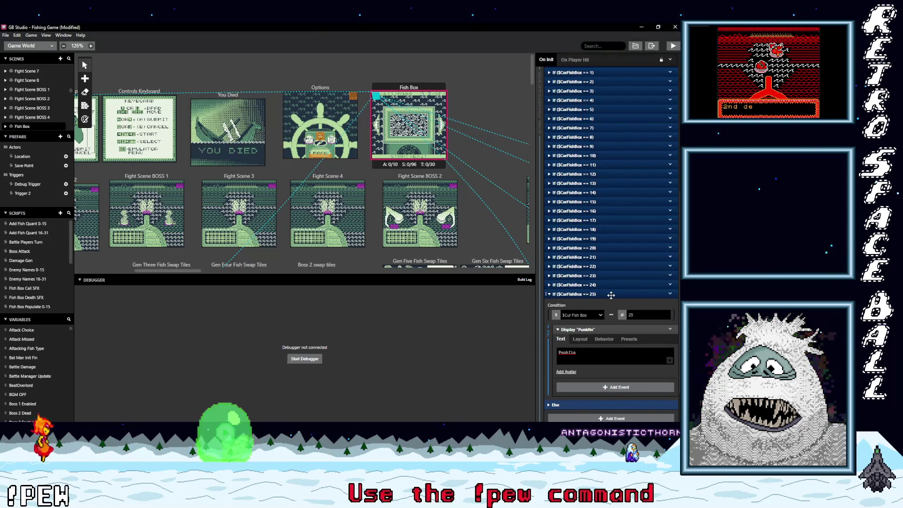
click(633, 294)
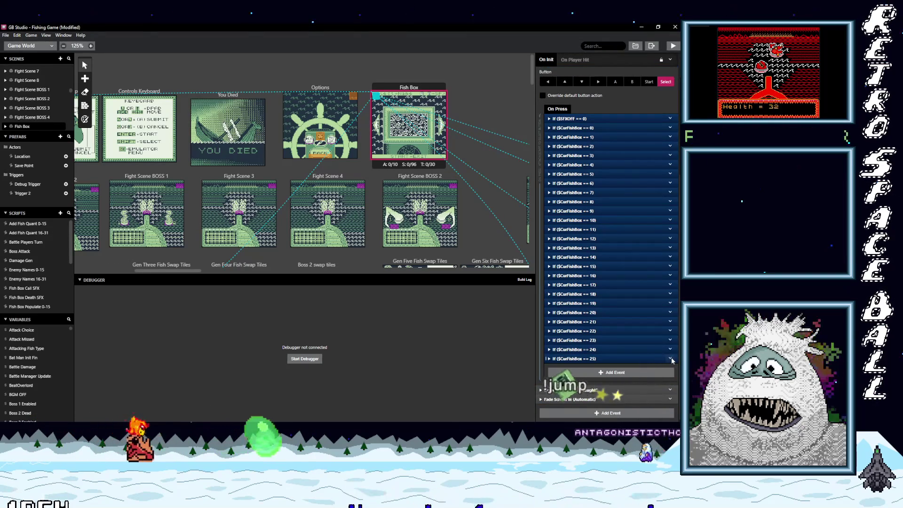
Copy the == 25 branch to the end as fish box 26, displaying Bloopy
click(670, 312)
click(656, 375)
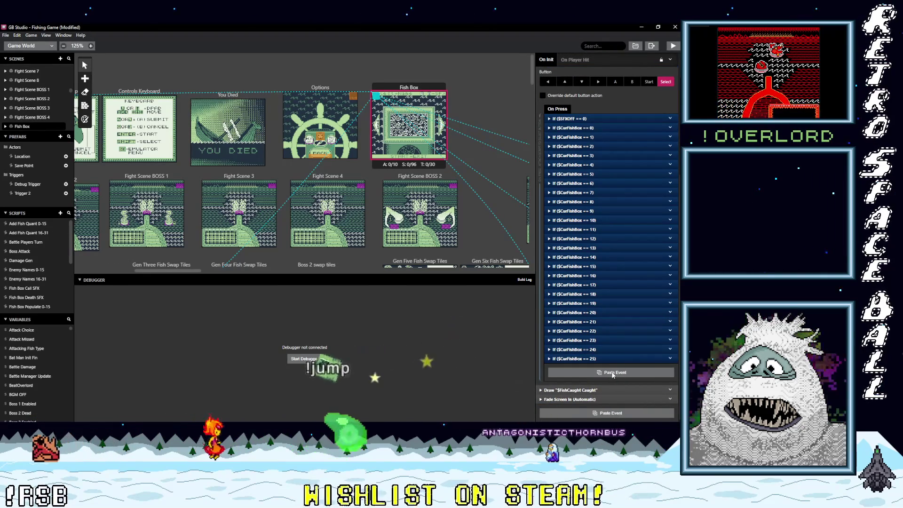
click(610, 372)
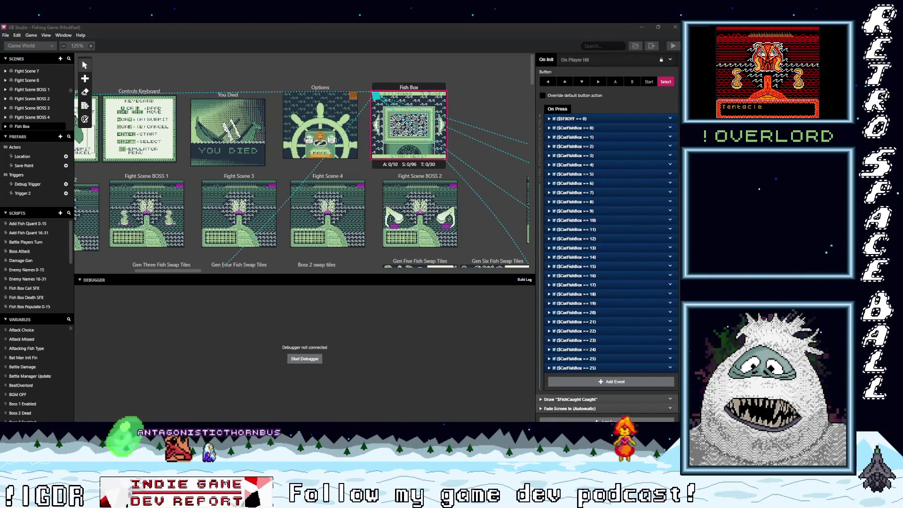
click(564, 368)
double_click(624, 341)
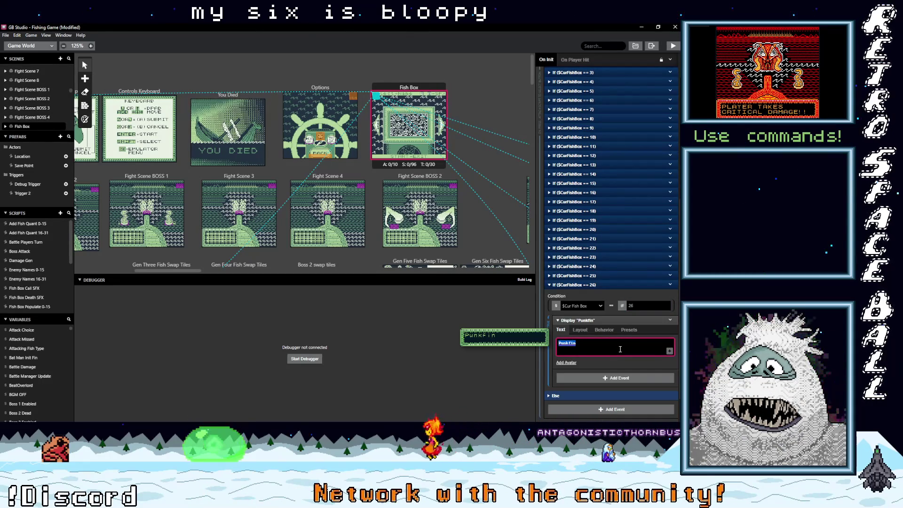
text(Bloopy)
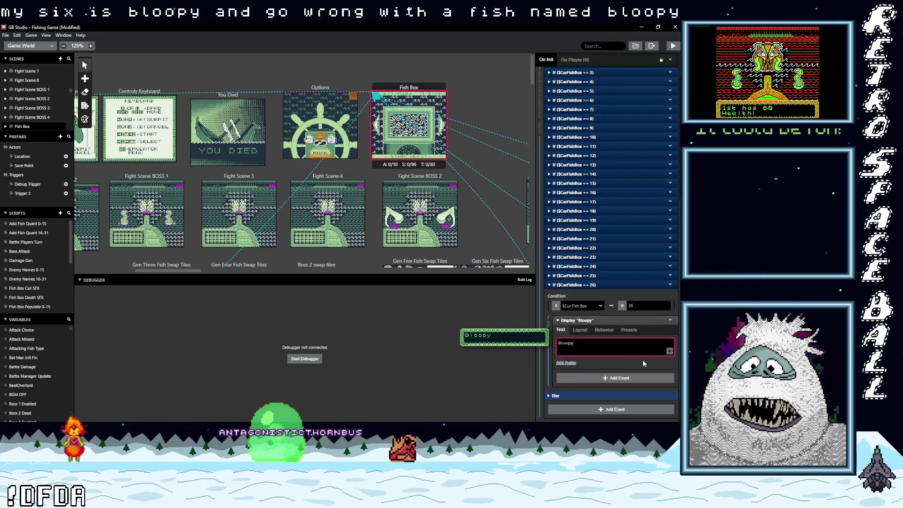
click(670, 285)
key(Escape)
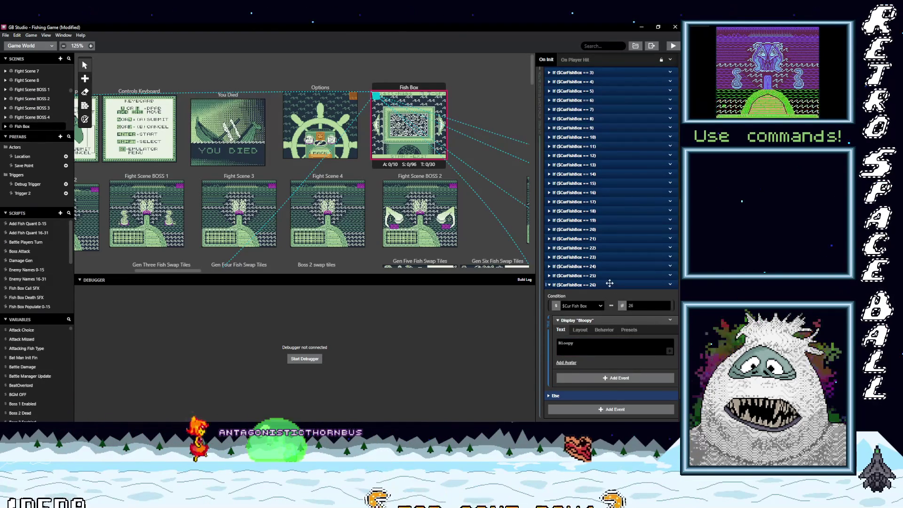
Paste a copy of the == 26 branch and change it to == 27 displaying 'Axe-a-lot'
click(610, 284)
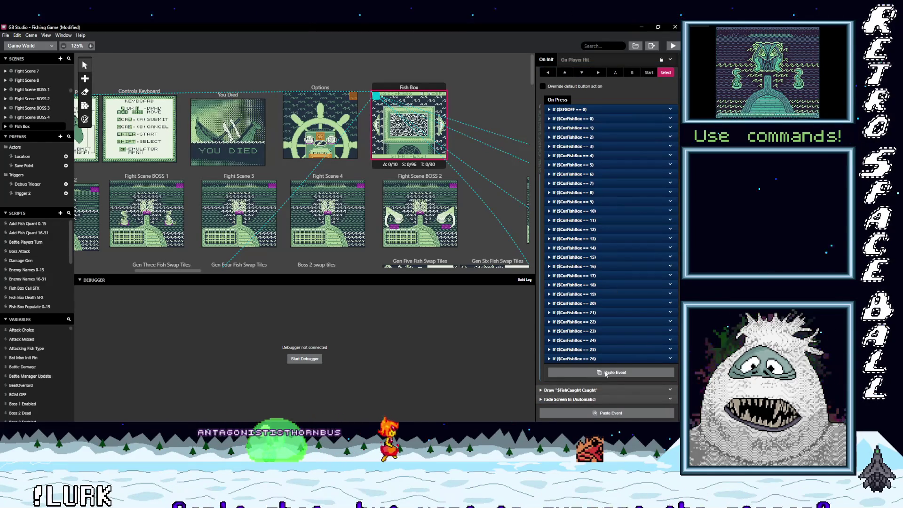
key(alt)
click(606, 375)
scroll(633, 380, down, 2)
click(645, 316)
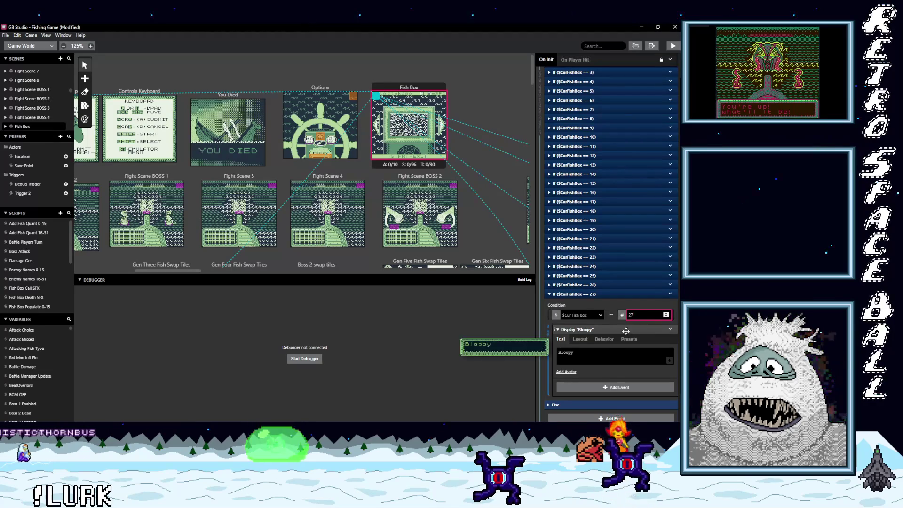
double_click(581, 353)
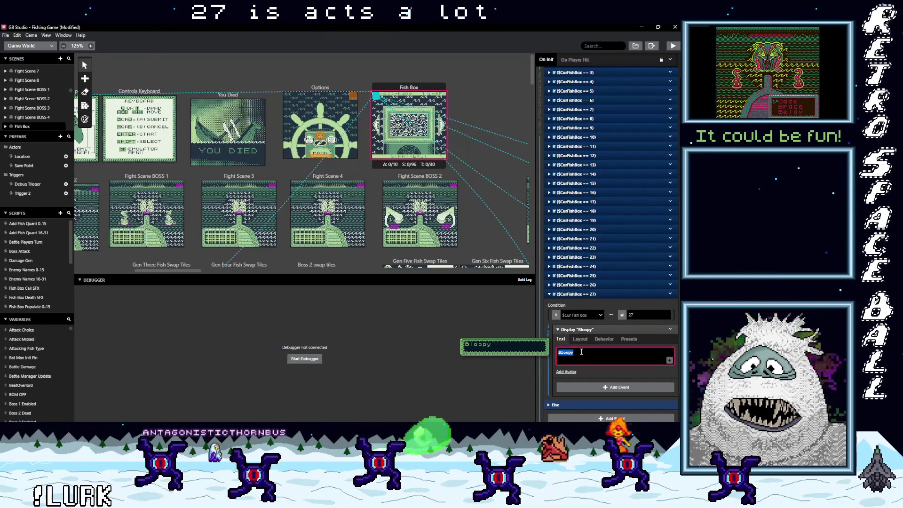
text(Axe-a-lot)
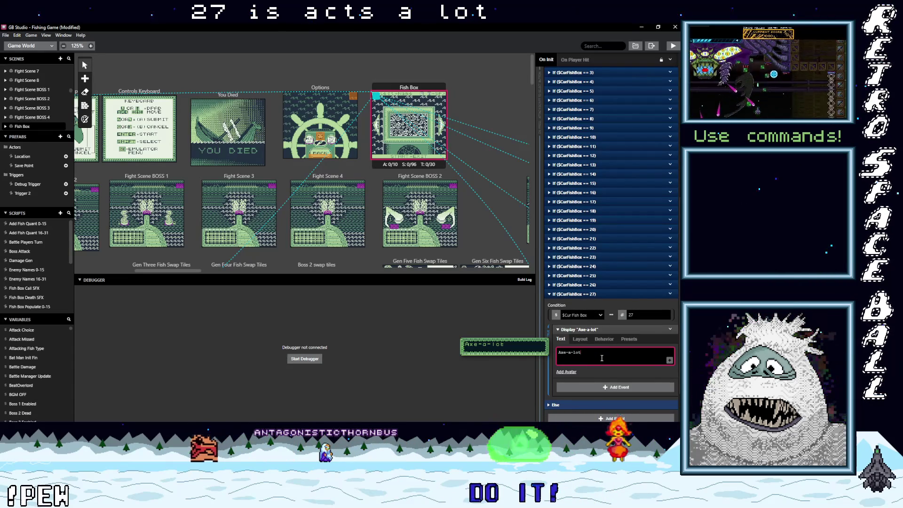
Duplicate the == 27 branch as a == 28 branch displaying 'Sluggie'
click(670, 295)
click(647, 361)
click(608, 297)
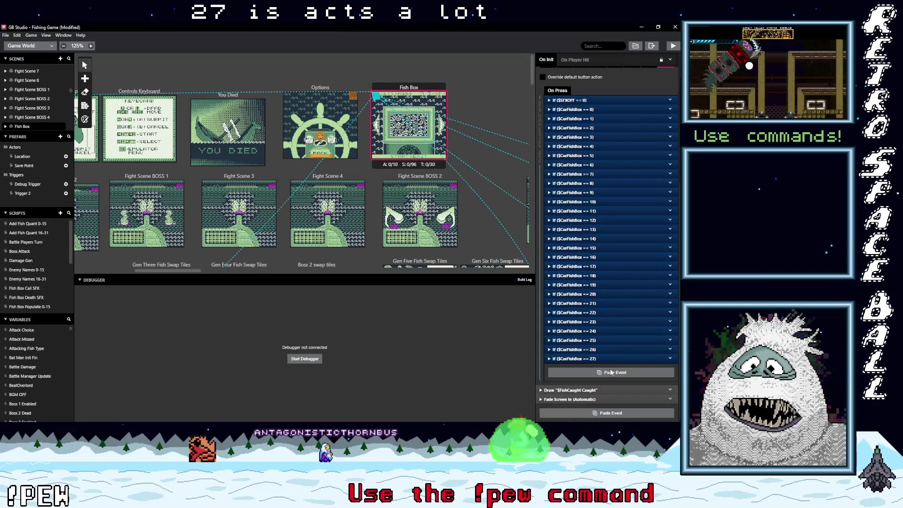
click(611, 373)
scroll(609, 369, down, 3)
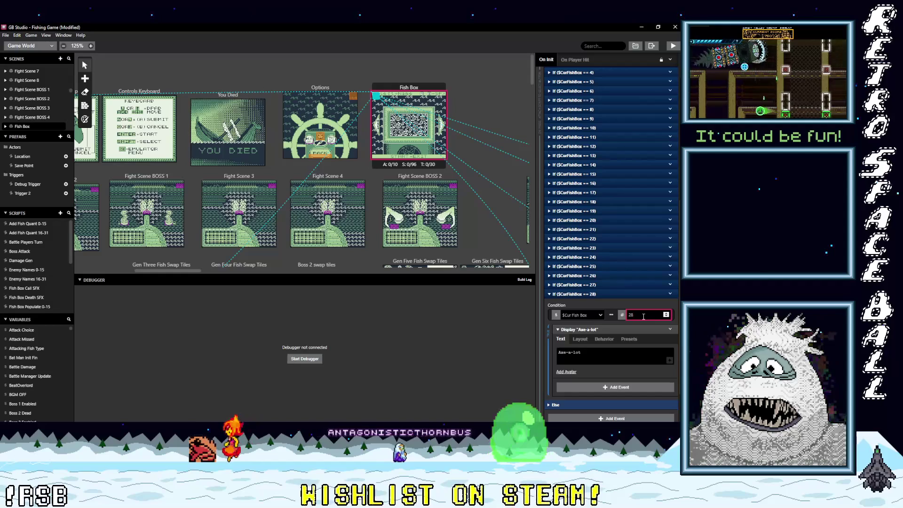
mouse_move(633, 348)
triple_click(598, 351)
text(Sluggie)
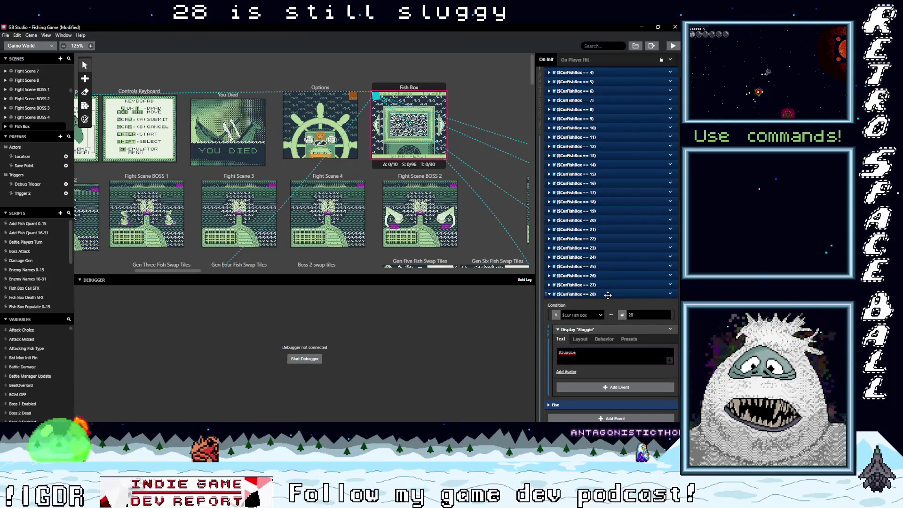
click(608, 295)
Duplicate the == 28 branch as == 29 with display text 'Mouth Eye', then fold it
click(669, 358)
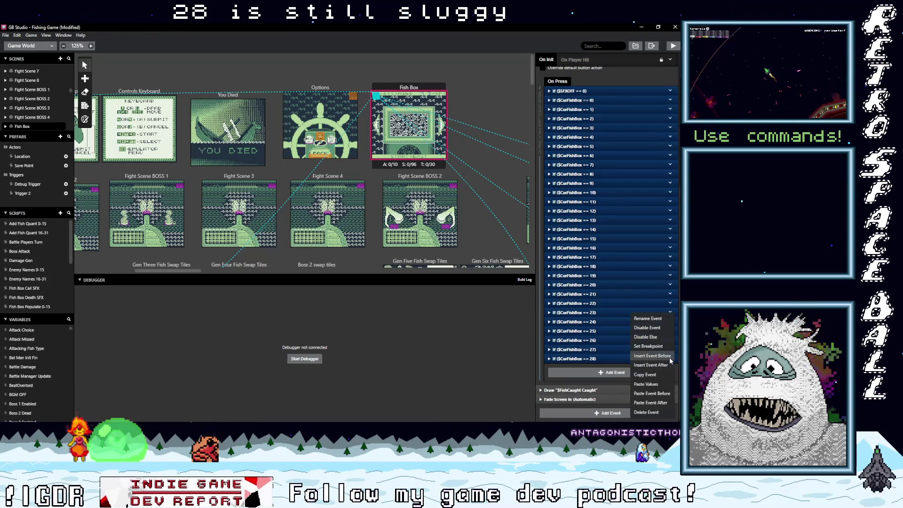
click(624, 373)
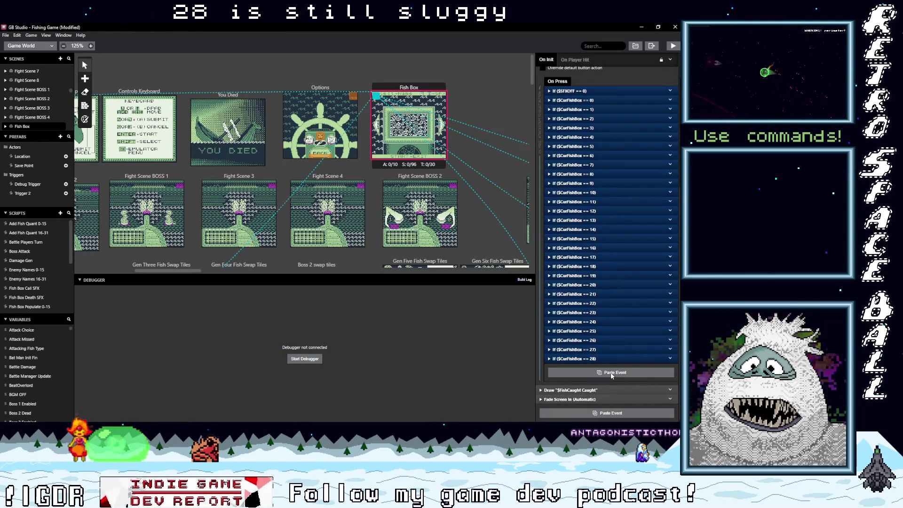
alt+click(612, 372)
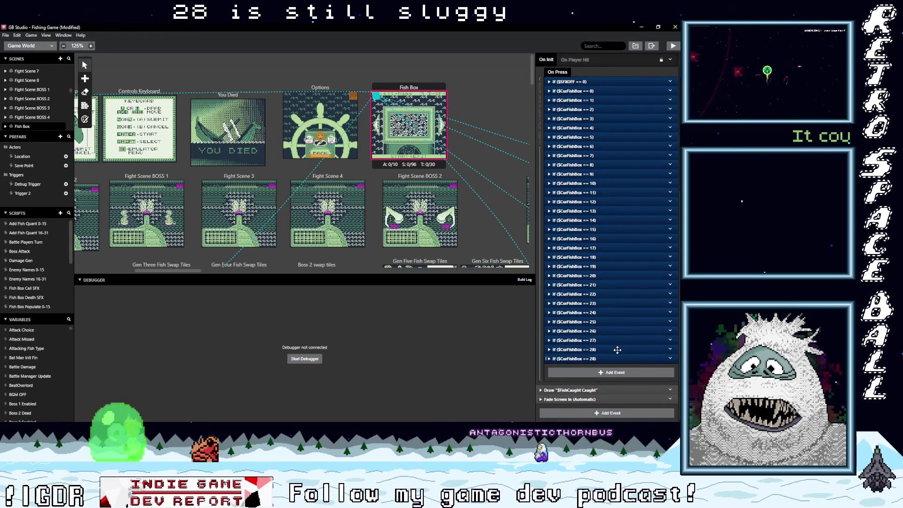
click(616, 358)
scroll(630, 329, down, 2)
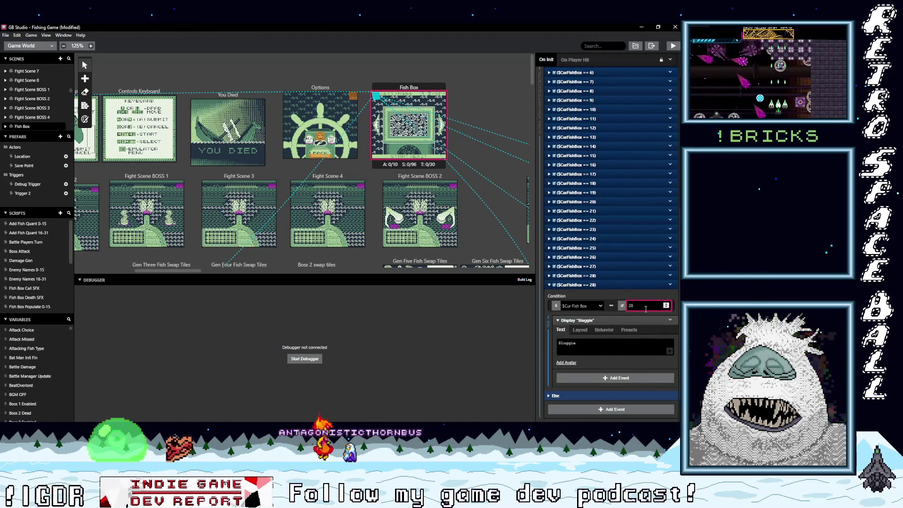
key(Tab)
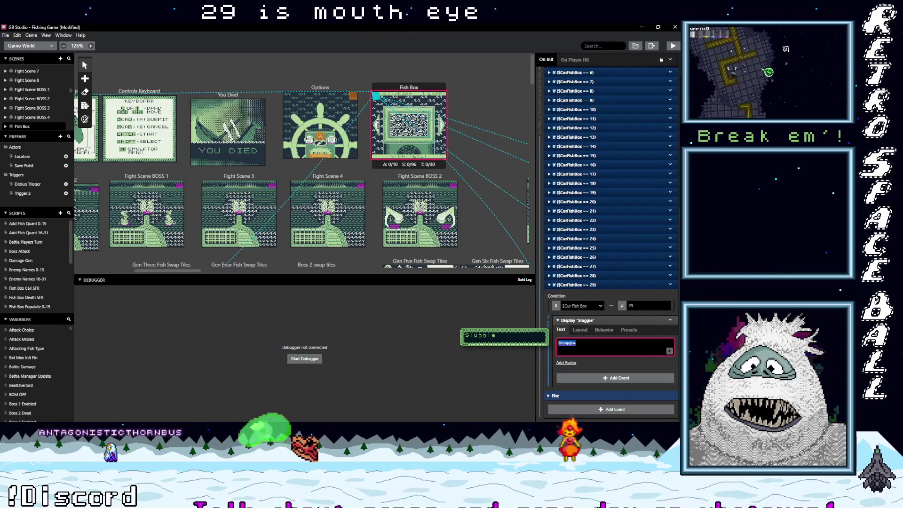
text(Mouth Eye)
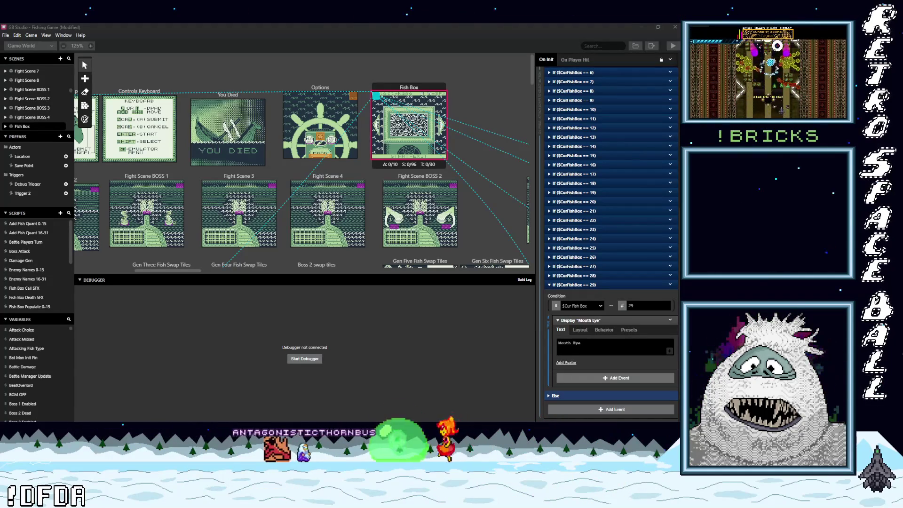
click(612, 346)
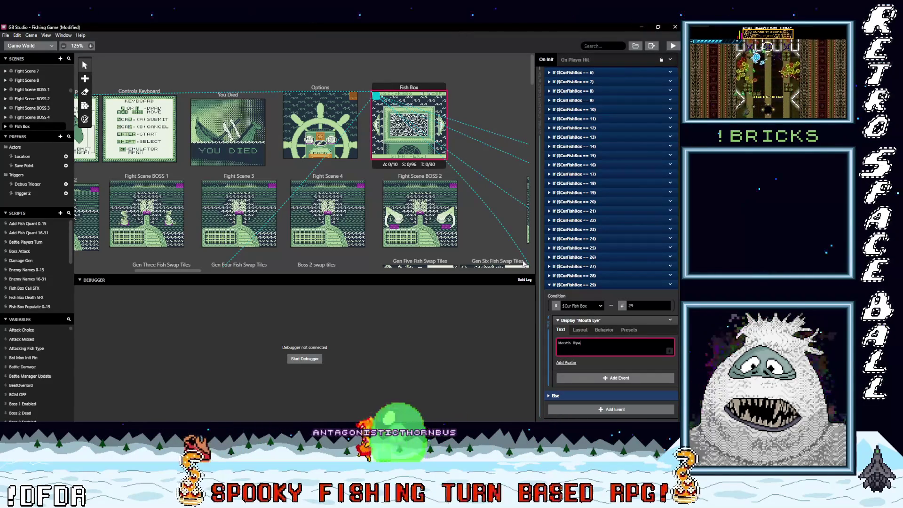
click(612, 285)
click(612, 284)
click(670, 358)
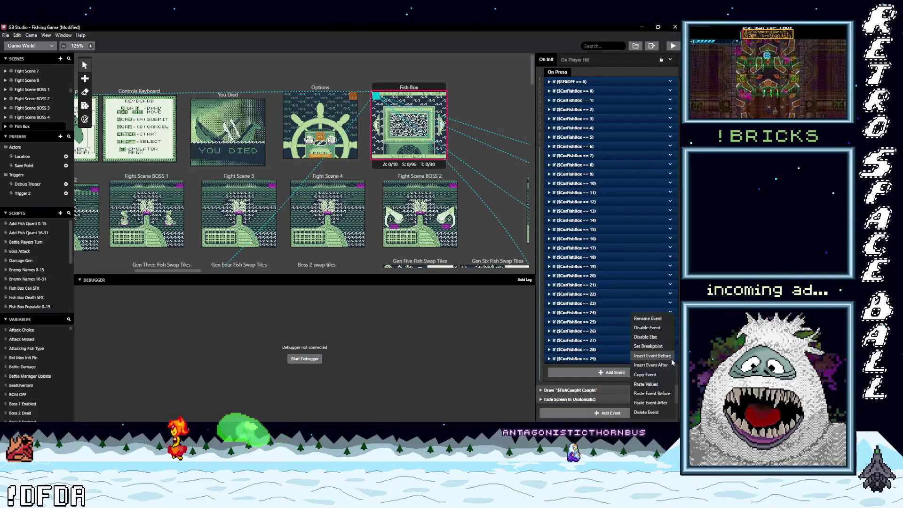
Paste a copy of the == 29 branch, set it to == 30 and display 'Snouty'
click(600, 373)
key(alt)
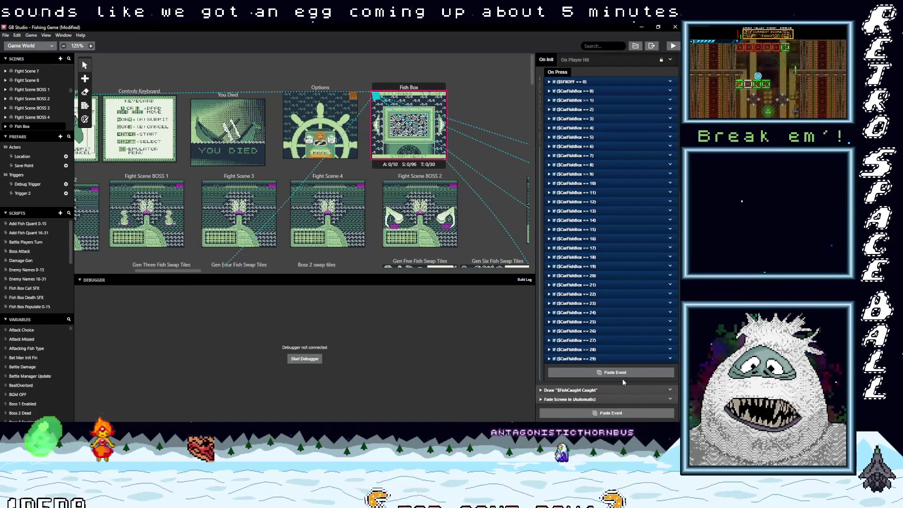
alt+click(621, 375)
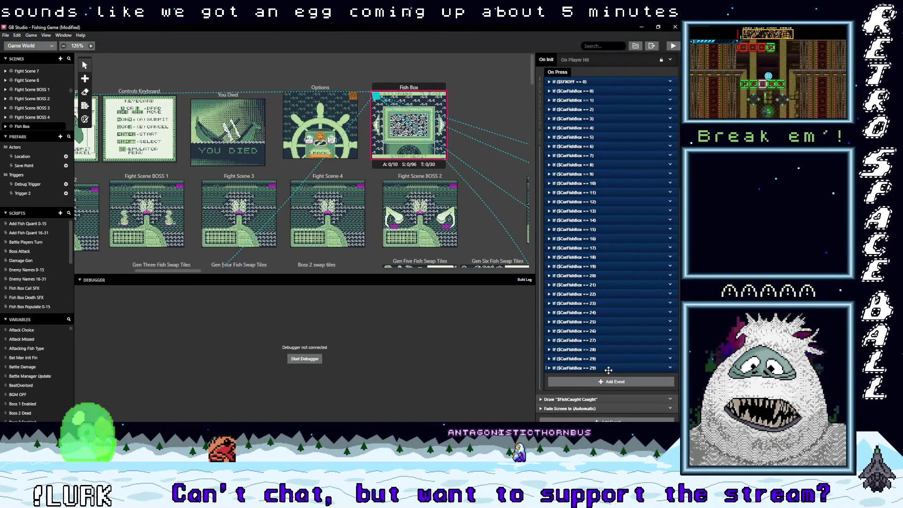
click(609, 370)
scroll(613, 388, down, 3)
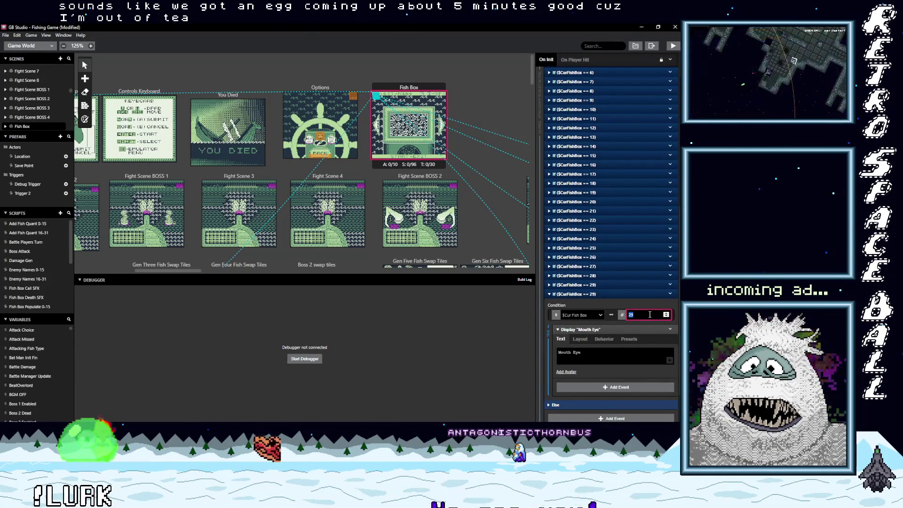
text(30)
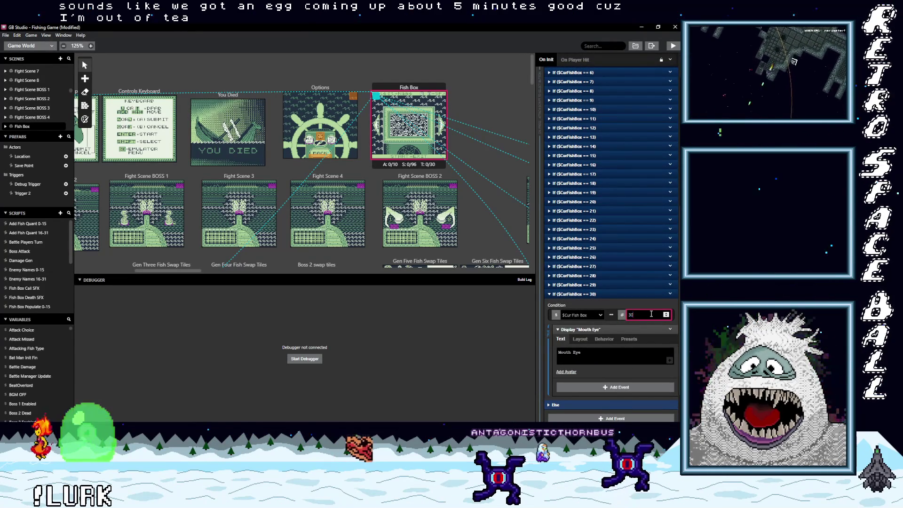
triple_click(645, 357)
text(Snouty)
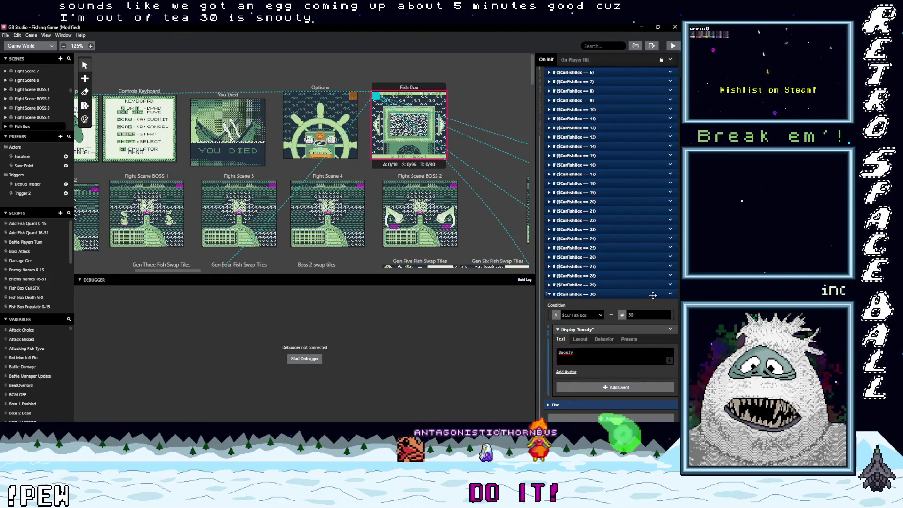
click(667, 294)
Duplicate the == 30 branch as == 31 with display text 'Crabby'
click(671, 358)
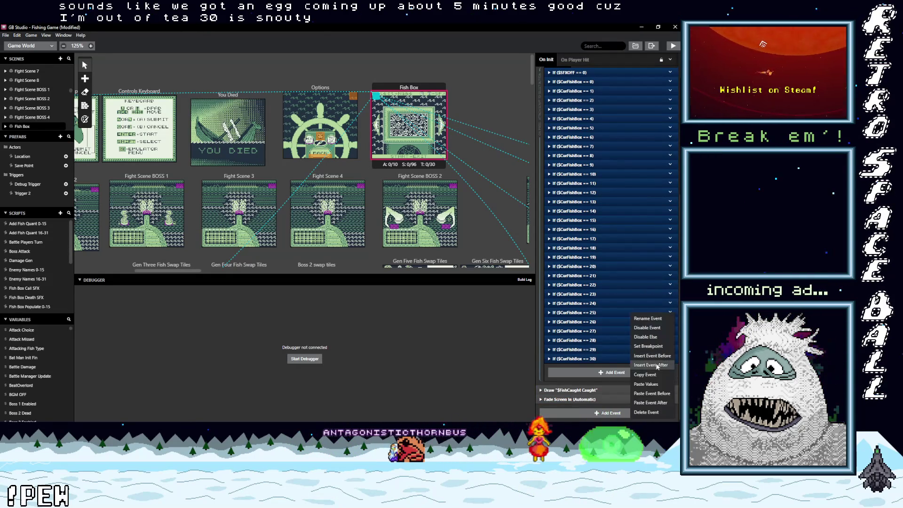
click(648, 376)
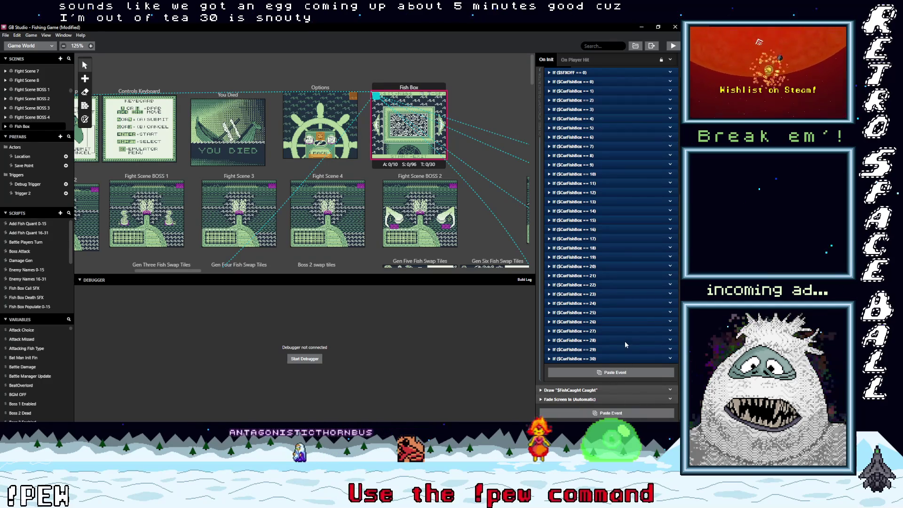
click(620, 372)
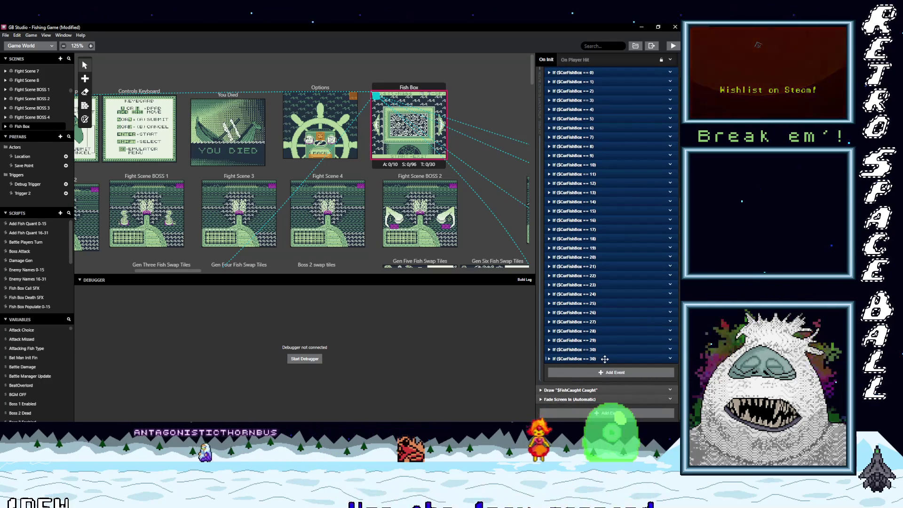
click(602, 358)
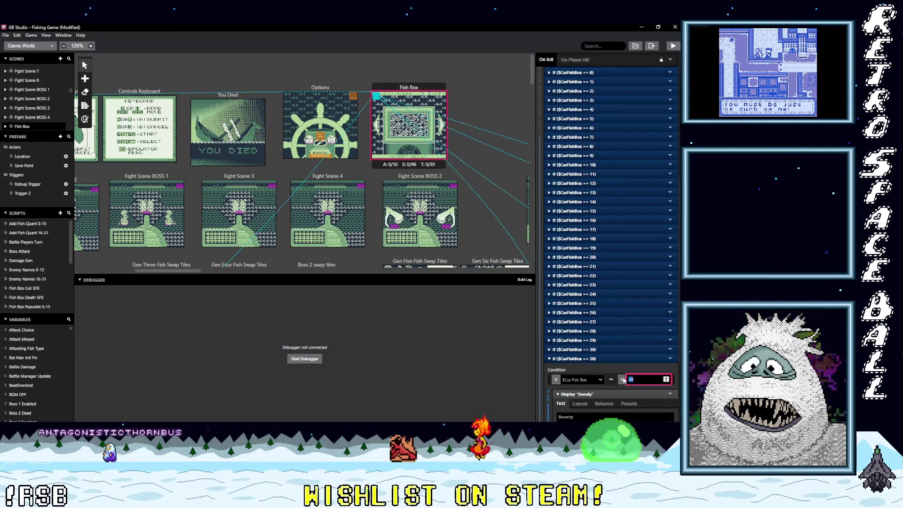
double_click(631, 377)
text(31)
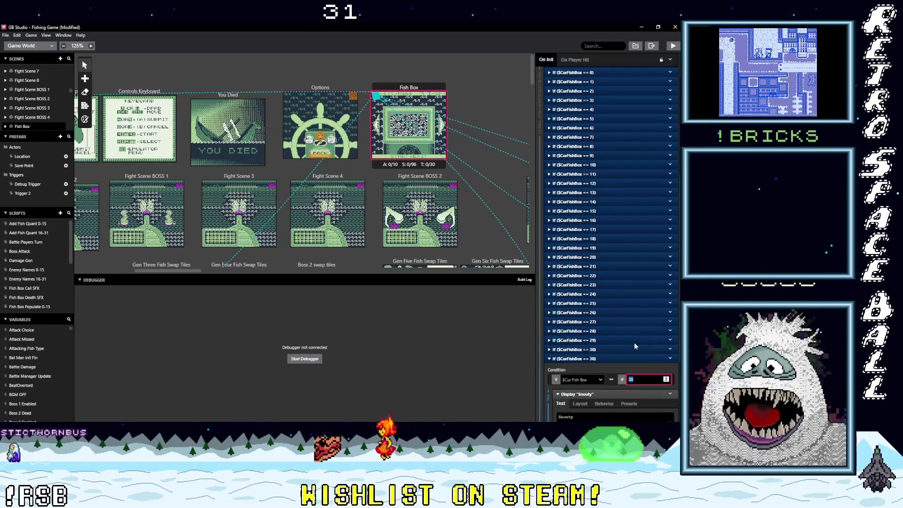
scroll(611, 329, down, 3)
double_click(623, 303)
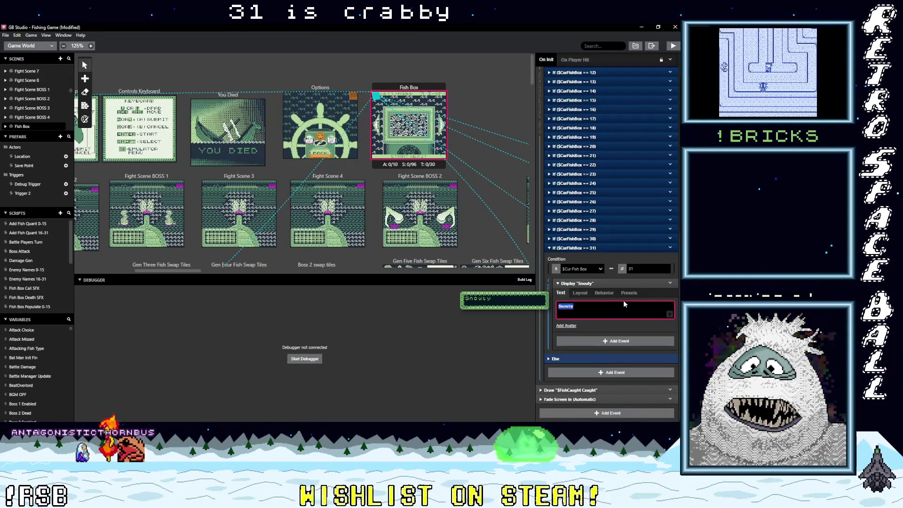
text(Crabby)
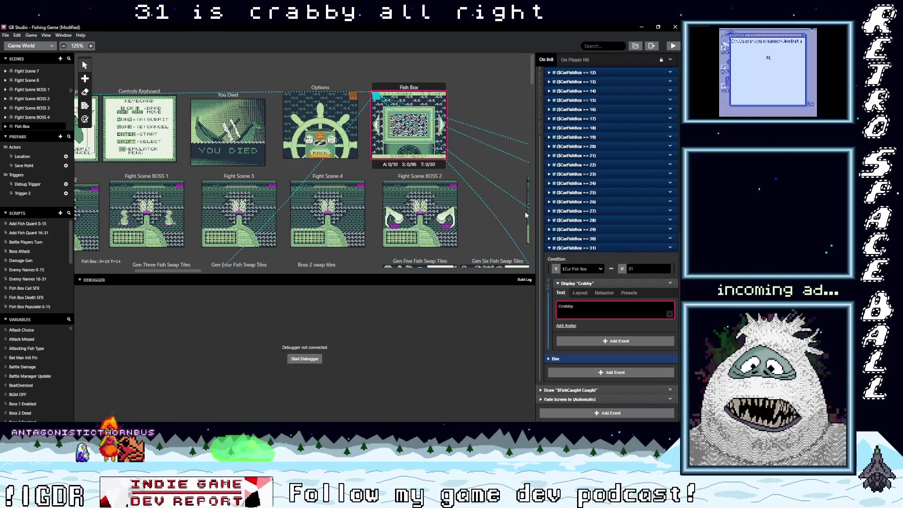
Collapse the == 31 branch and the select-button script event
click(596, 248)
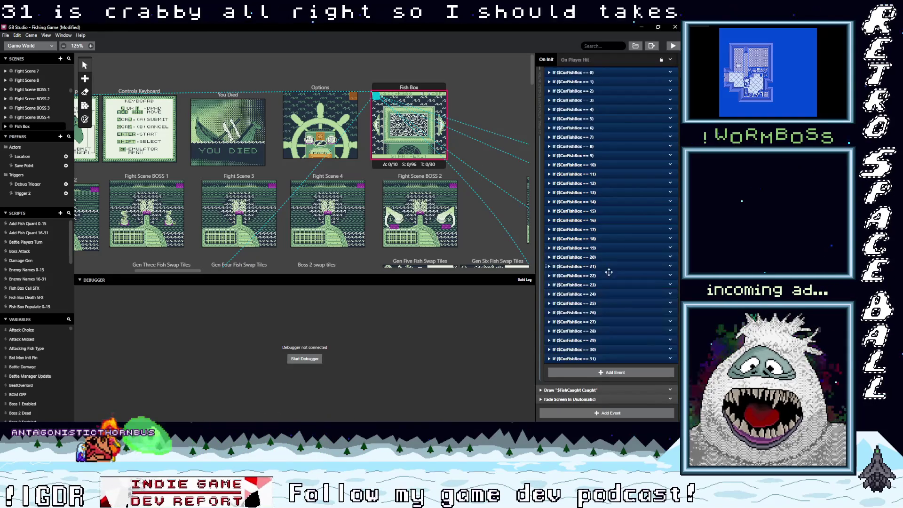
scroll(607, 282, up, 5)
scroll(606, 294, up, 3)
click(594, 237)
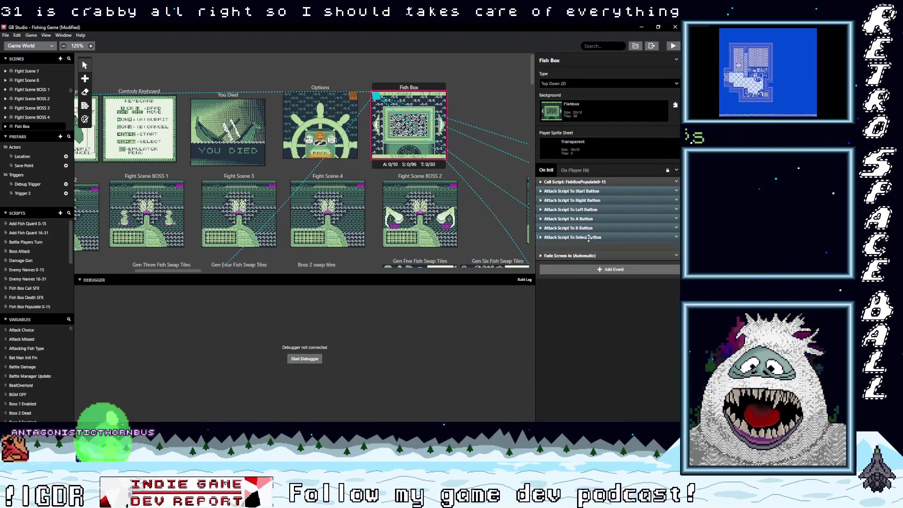
drag(182, 270, 137, 276)
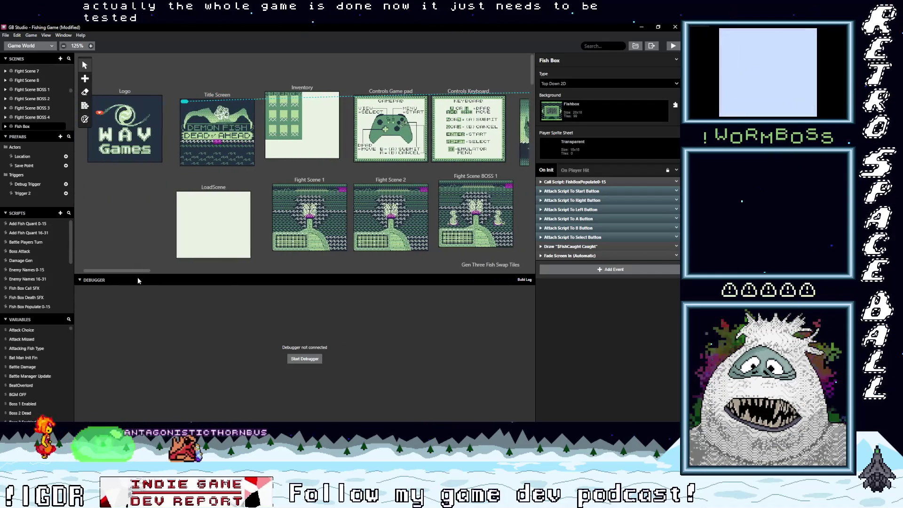
scroll(259, 232, down, 3)
scroll(259, 235, down, 8)
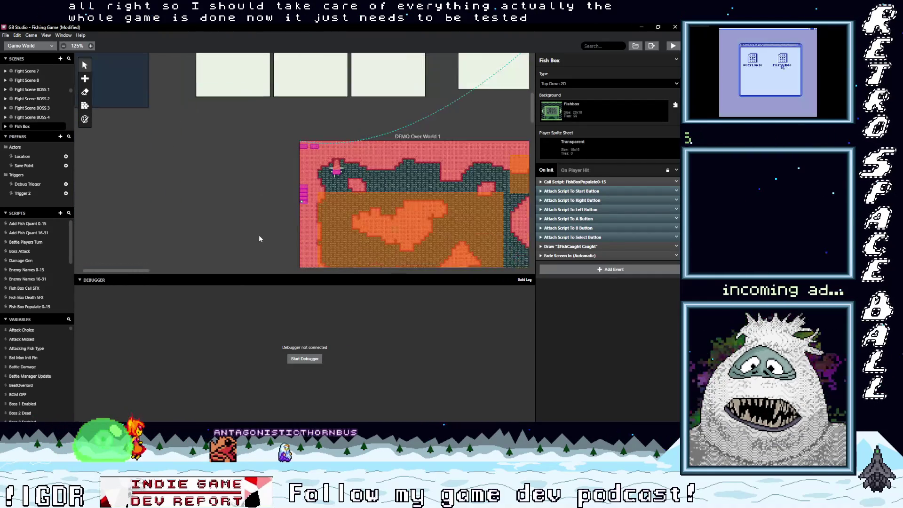
mouse_move(147, 272)
mouse_down()
mouse_move(223, 270)
mouse_move(258, 336)
mouse_move(268, 385)
mouse_up()
drag(188, 382, 345, 389)
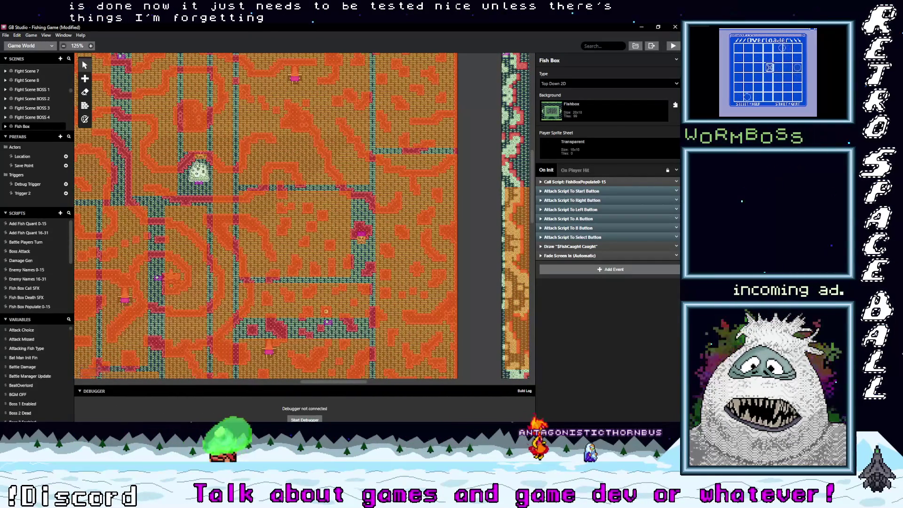
Mark 'cutscene music' done with an X and move it under the finished to-do items
key(alt+Tab)
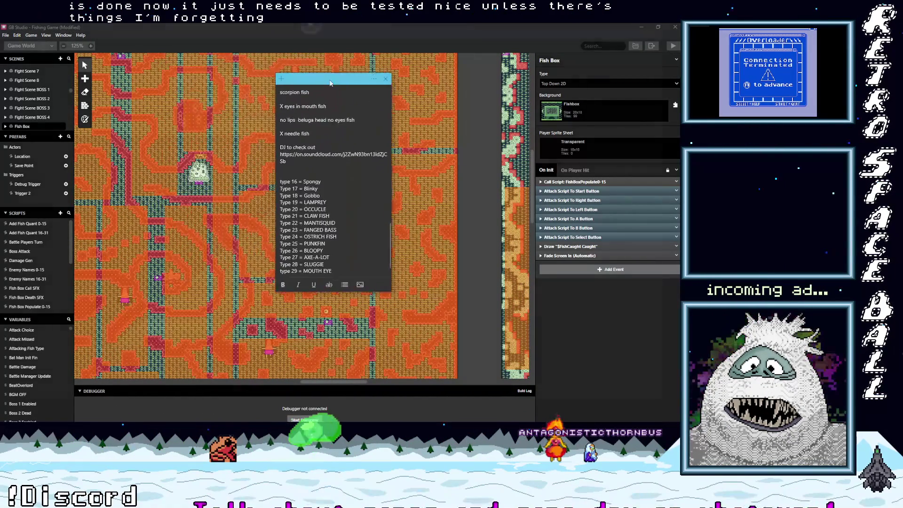
scroll(342, 241, up, 10)
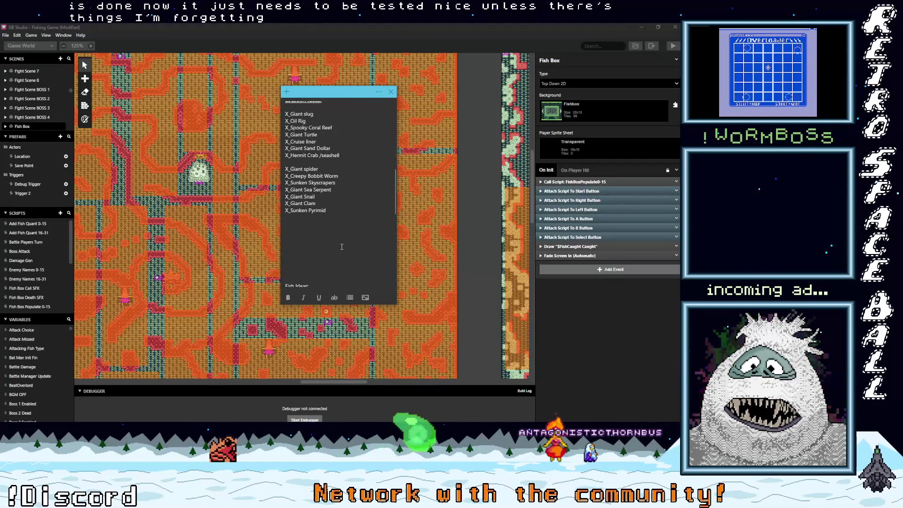
scroll(338, 248, up, 10)
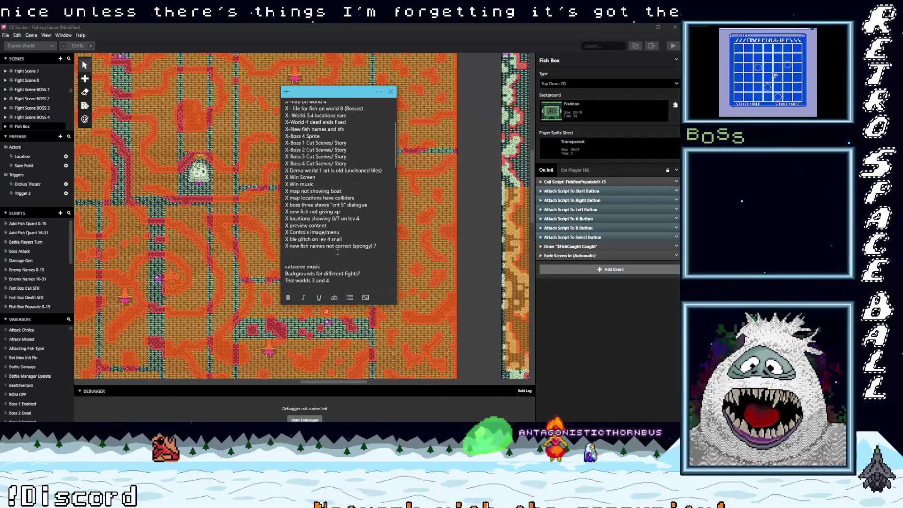
scroll(335, 256, down, 1)
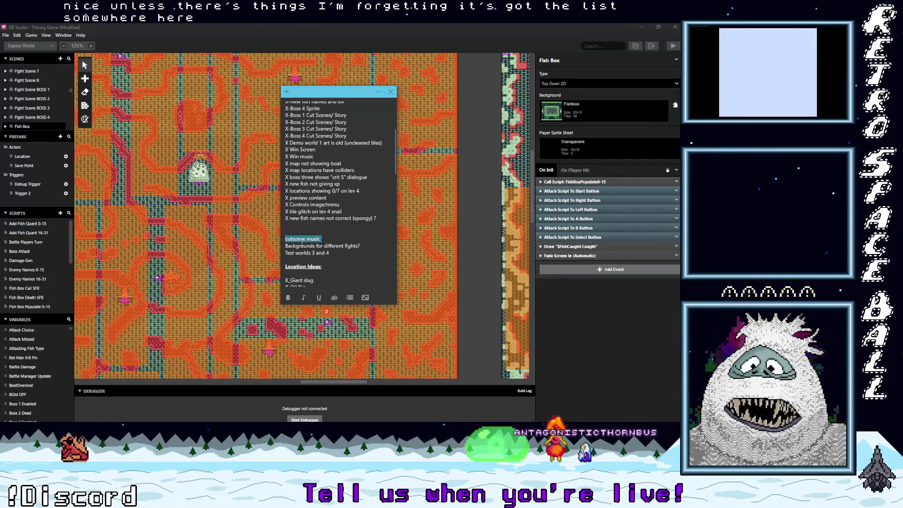
key(Left)
text(X)
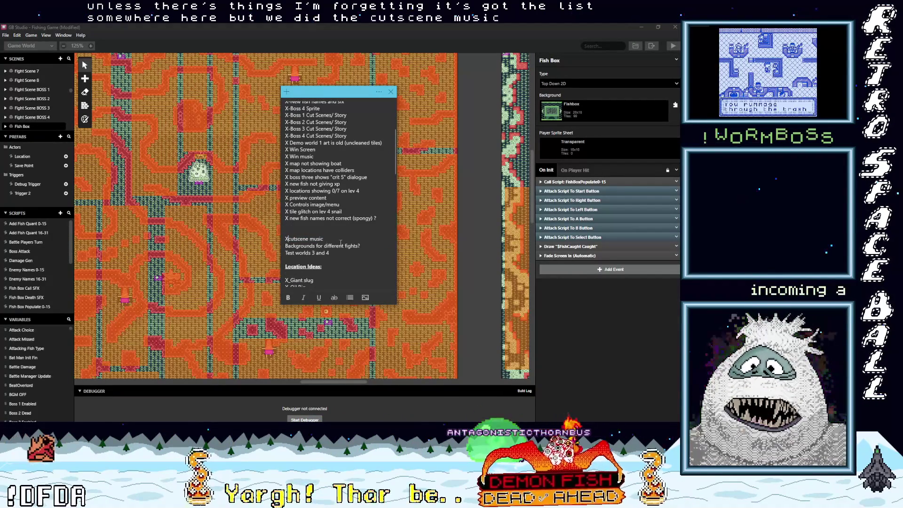
key(Home)
key(shift+End)
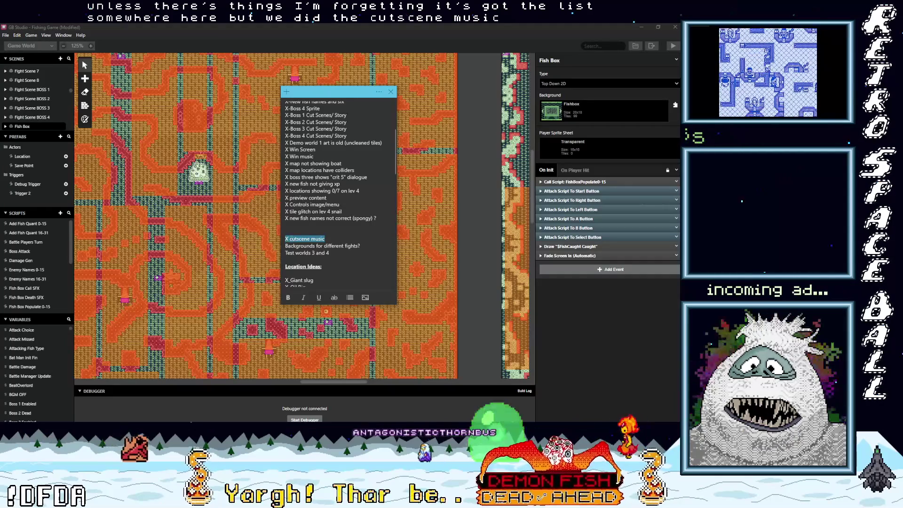
key(ctrl+x)
key(Up)
key(Up)
key(ctrl+v)
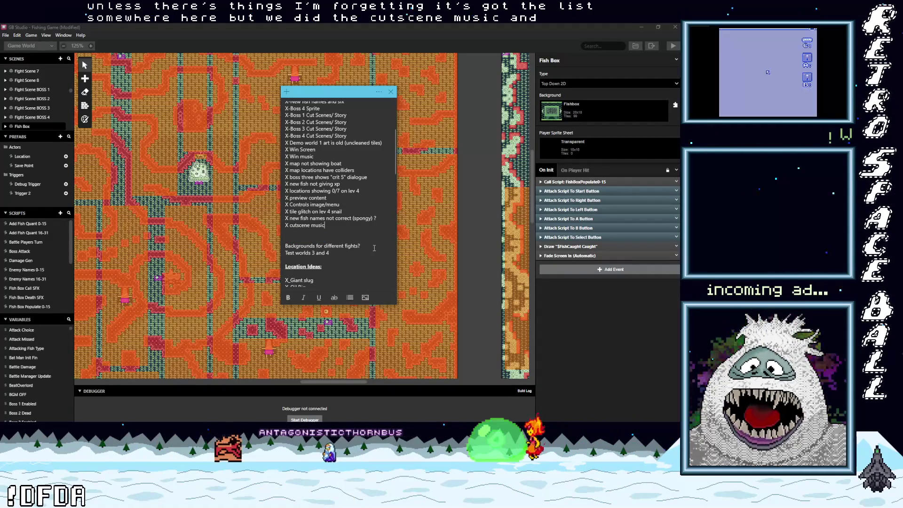
Select the 'Backgrounds for different fights?' line and scroll back up the note
key(Down)
key(Down)
key(Home)
key(shift+End)
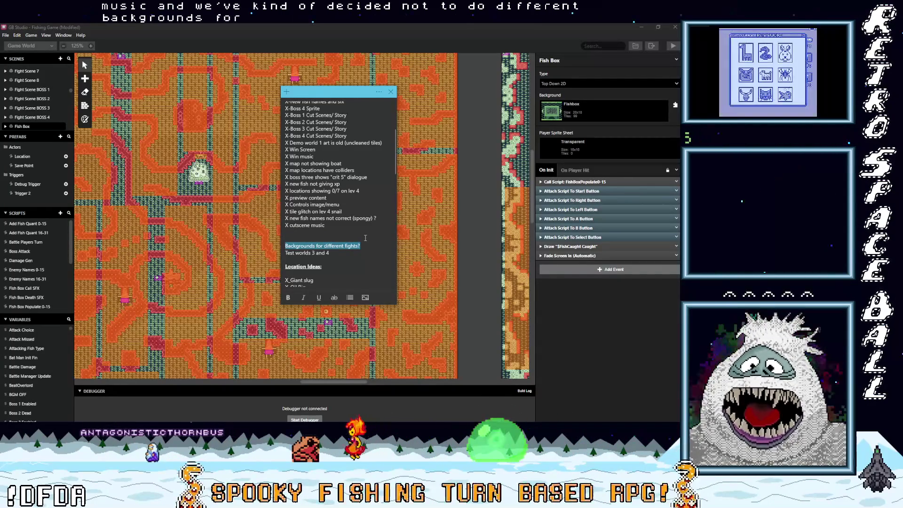
scroll(410, 311, up, 5)
scroll(408, 291, up, 2)
scroll(297, 109, up, 1)
Move the notes window aside and zoom in on the Fight Scene BOSS 3 background
drag(321, 98, 402, 176)
mouse_move(322, 382)
mouse_down()
mouse_move(215, 381)
mouse_move(230, 382)
mouse_up()
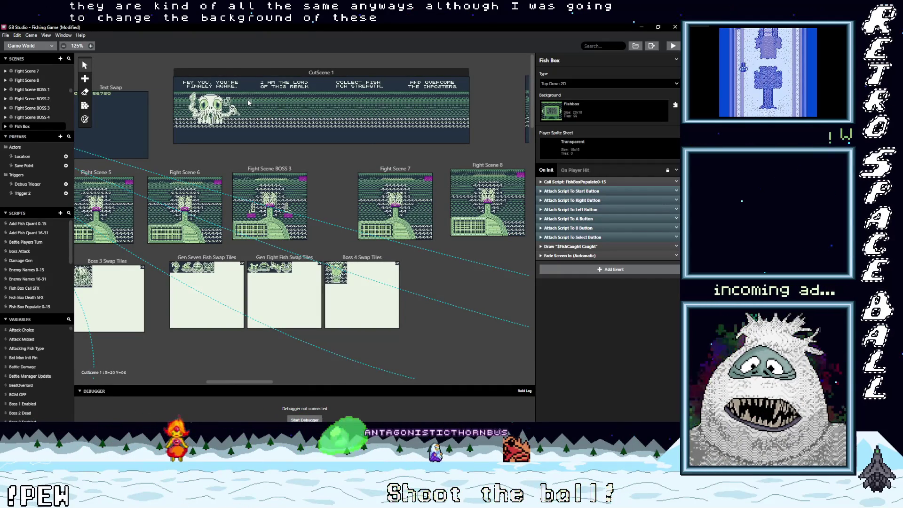
scroll(258, 203, up, 2)
scroll(257, 203, up, 4)
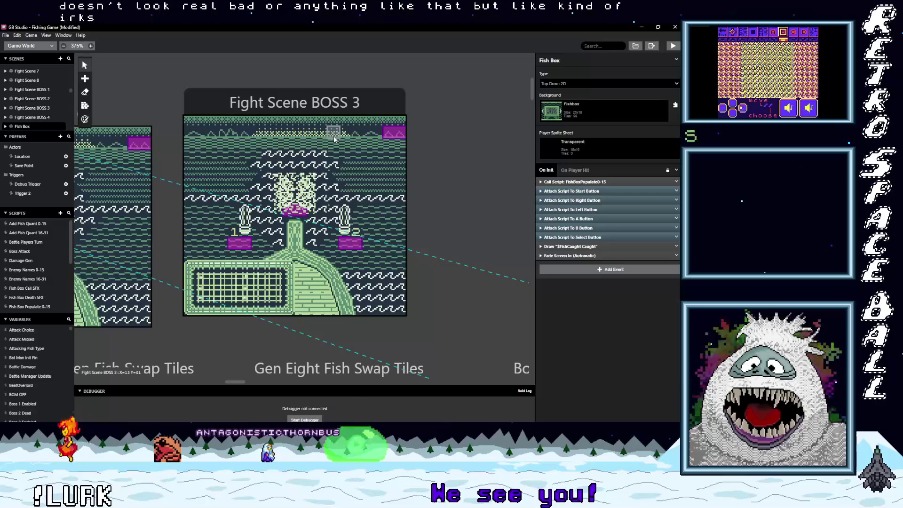
Scroll the world view over CutScene 1 and Text Swap, then switch to Aseprite
scroll(325, 169, up, 5)
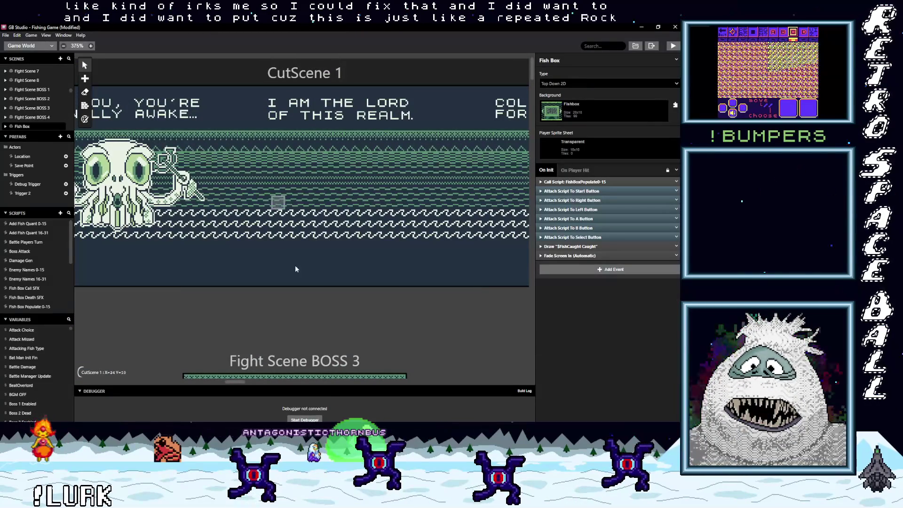
scroll(216, 380, left, 5)
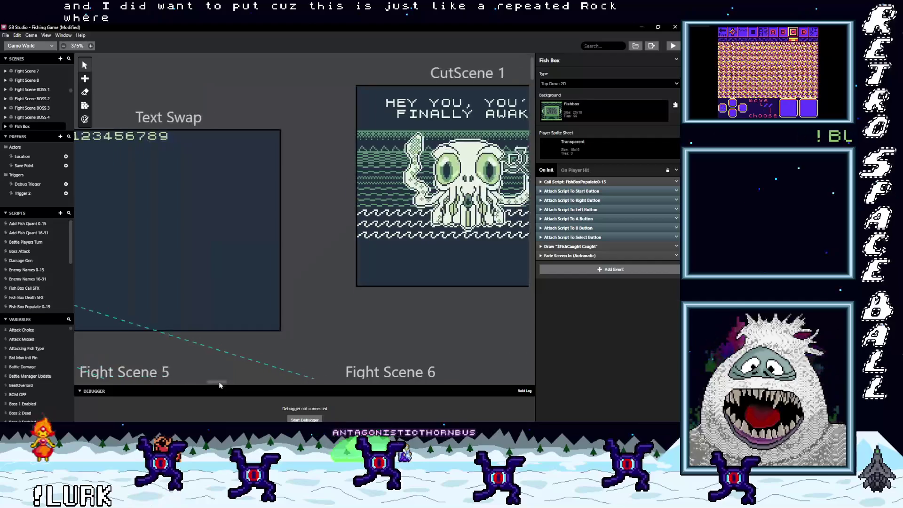
scroll(225, 382, left, 5)
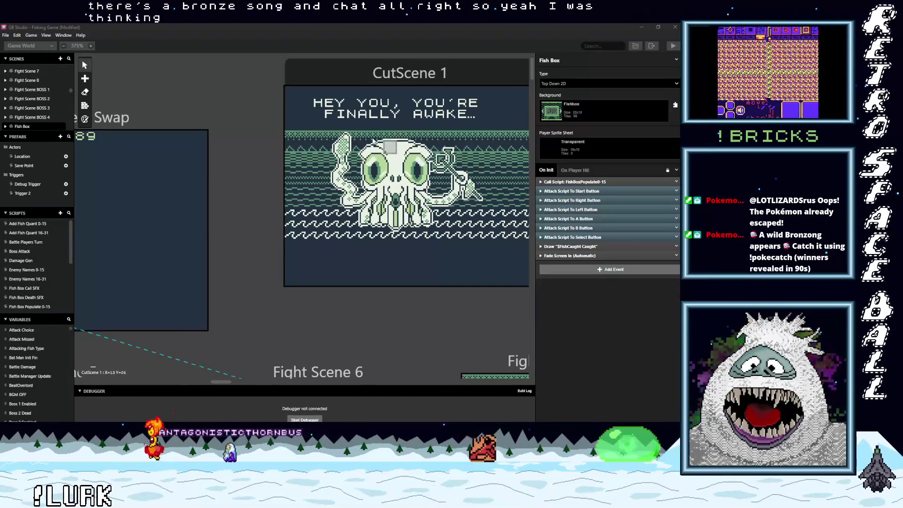
key(alt+Tab)
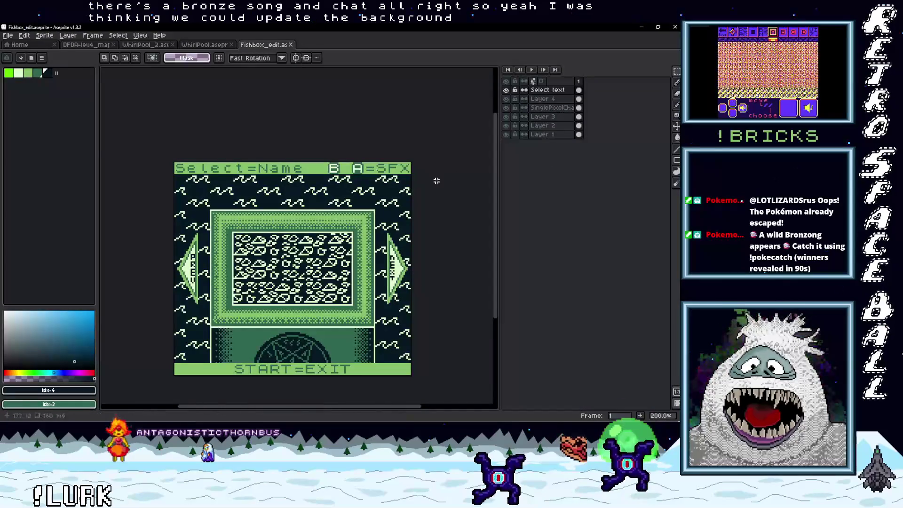
Open FightScreen_WaveFix_NumberFix_NewUI.aseprite from the FishingGame folder
click(8, 35)
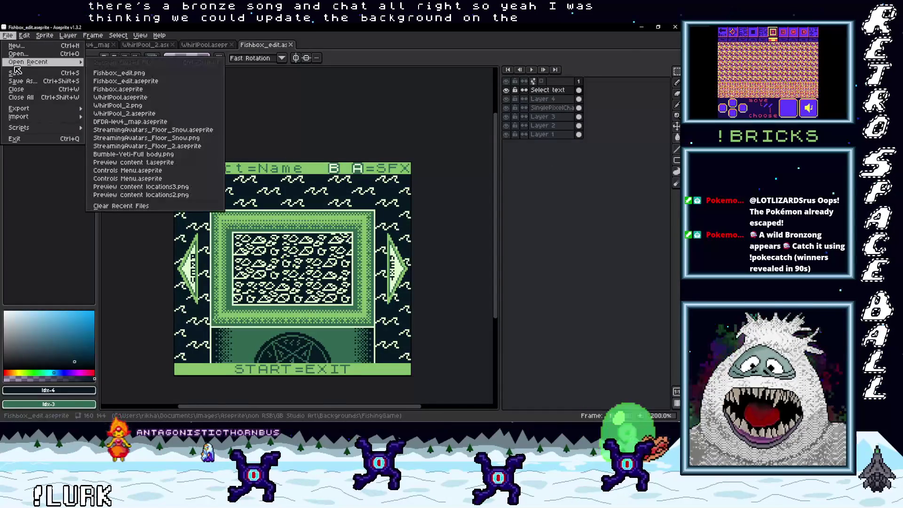
click(21, 53)
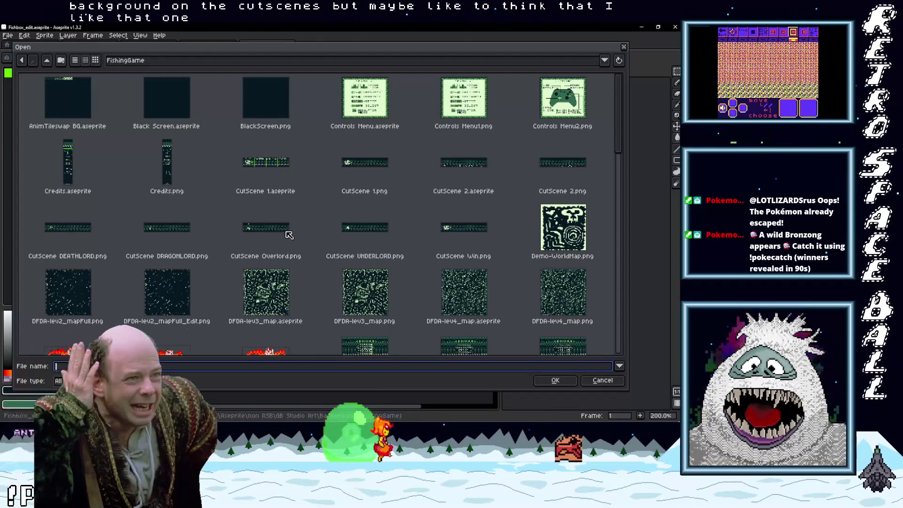
scroll(305, 249, down, 2)
scroll(306, 249, up, 2)
scroll(303, 251, down, 3)
scroll(303, 252, down, 1)
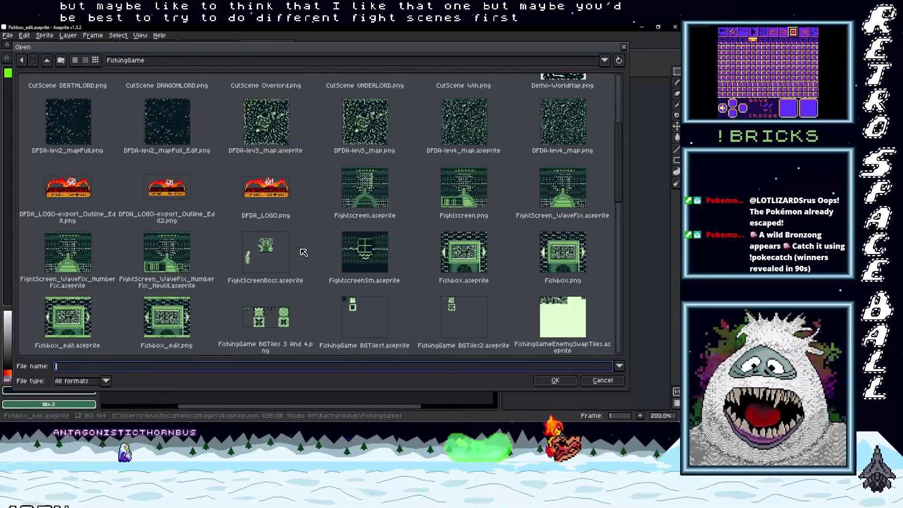
scroll(303, 252, down, 1)
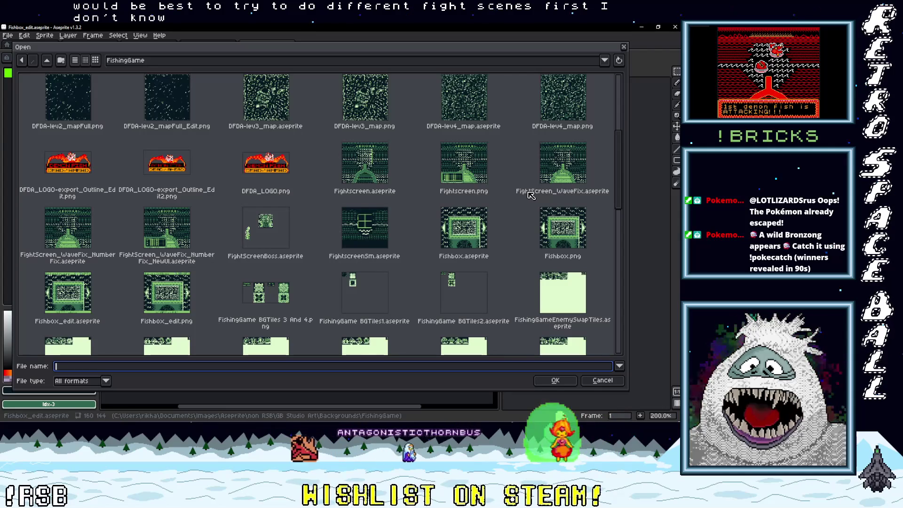
click(463, 195)
click(378, 194)
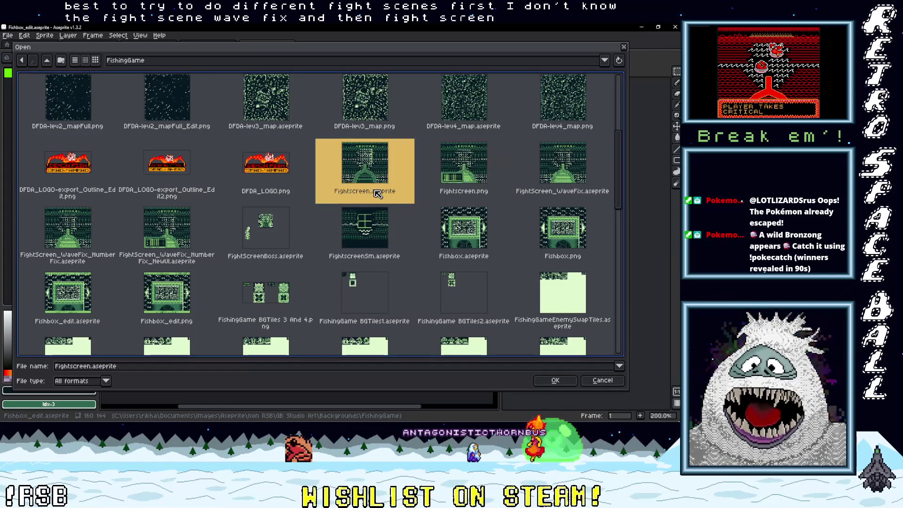
click(157, 260)
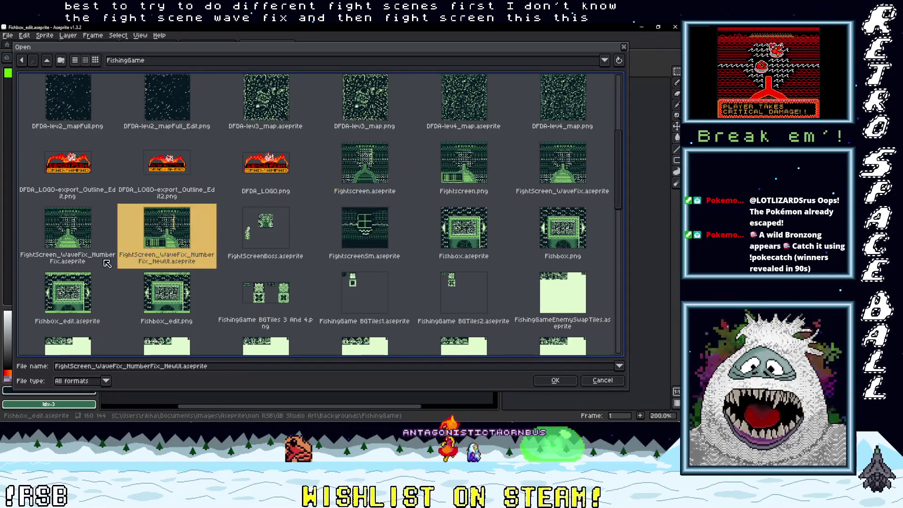
click(76, 262)
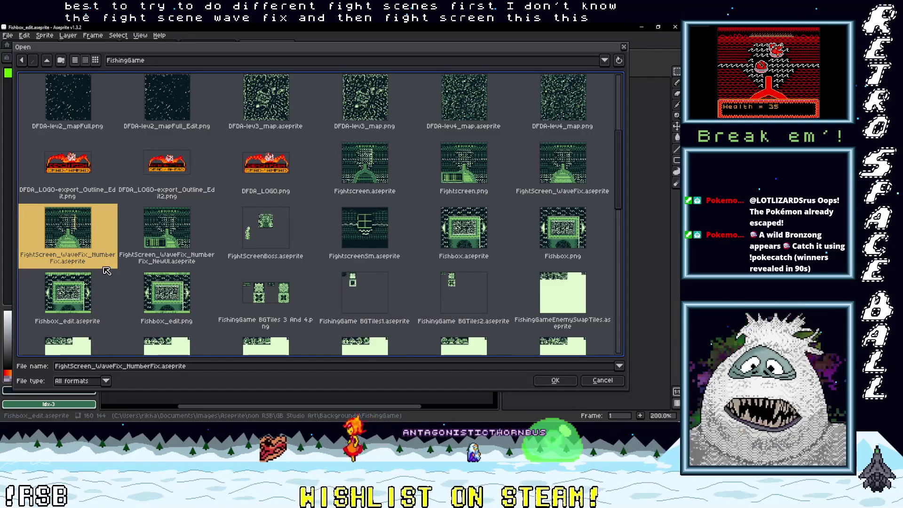
click(148, 266)
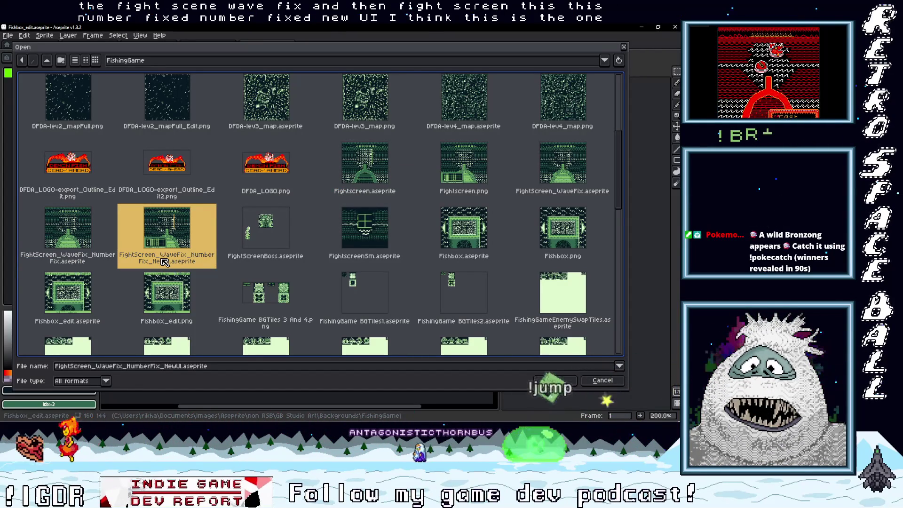
double_click(164, 262)
Shift two 8x8 blocks of the top shoreline tile row left, committing each move
scroll(336, 252, up, 2)
drag(338, 227, 325, 273)
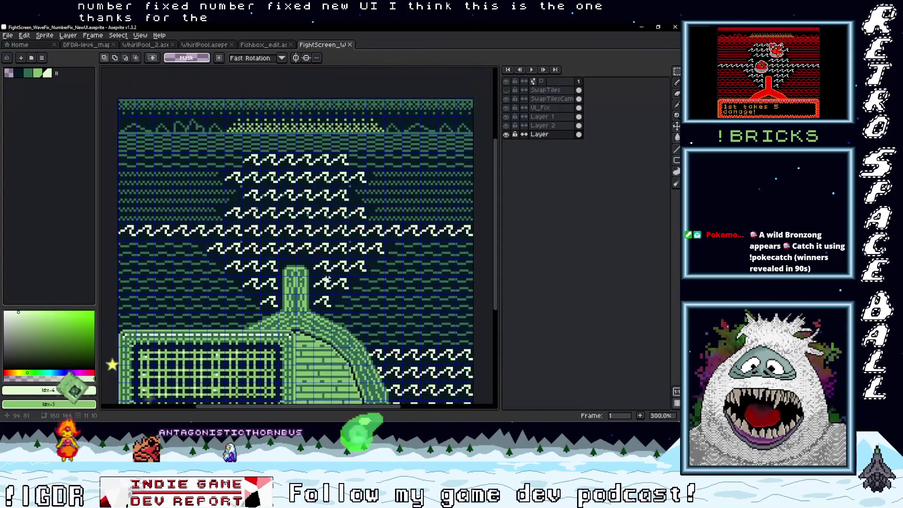
scroll(326, 274, down, 1)
scroll(326, 274, up, 1)
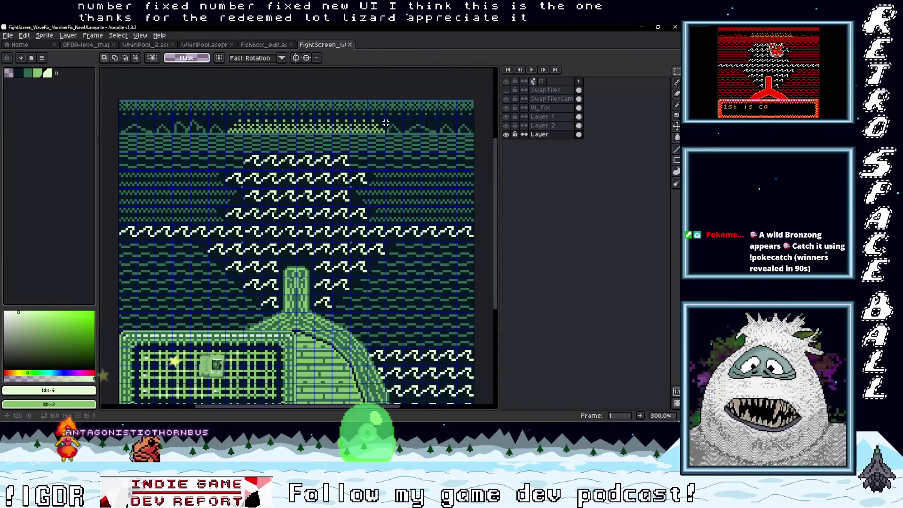
mouse_move(384, 135)
mouse_down()
mouse_move(368, 118)
mouse_move(363, 135)
mouse_up()
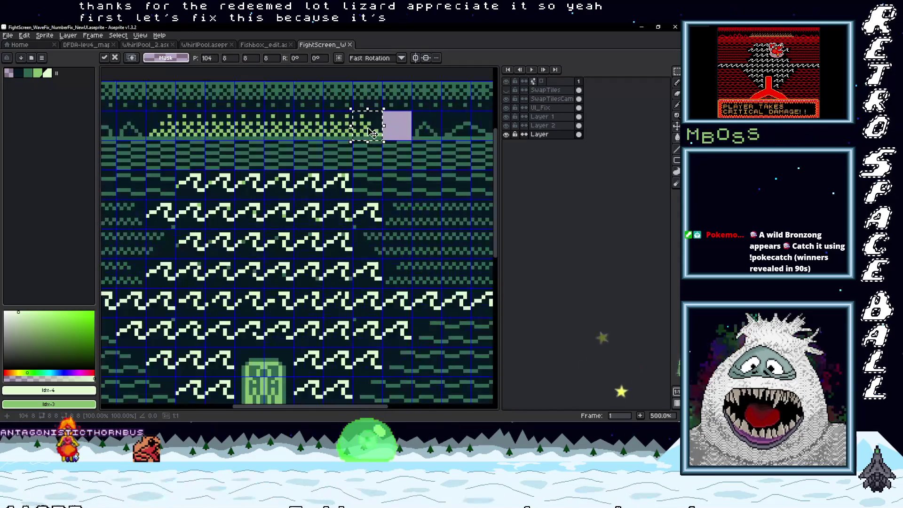
key(Return)
scroll(386, 141, down, 1)
scroll(379, 145, up, 1)
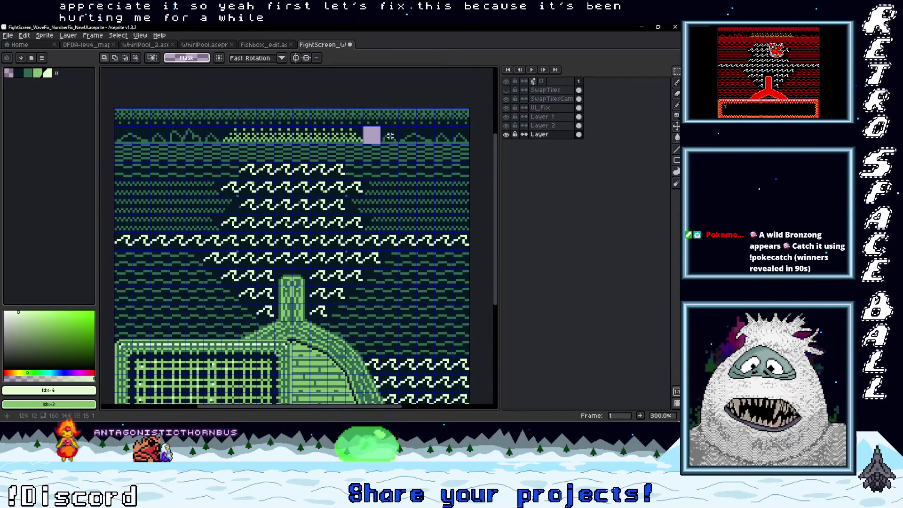
scroll(415, 138, up, 1)
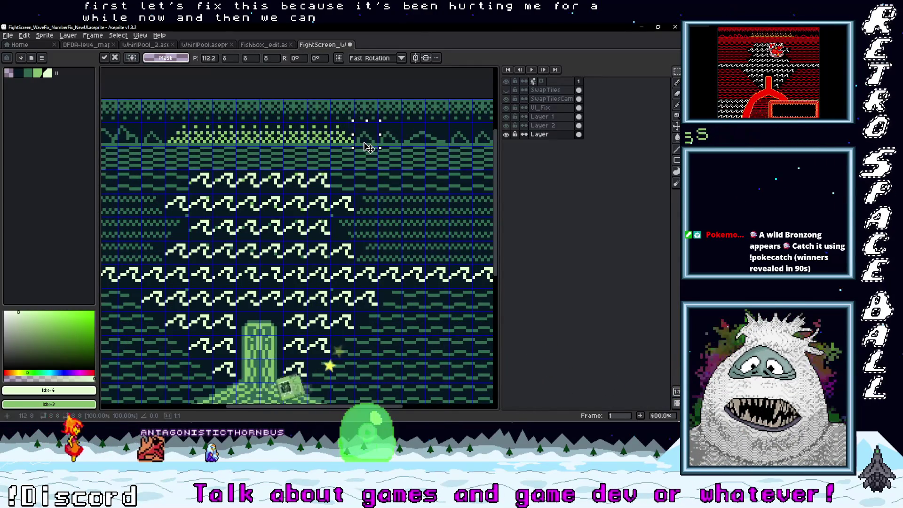
key(Return)
scroll(405, 138, down, 3)
scroll(357, 174, up, 5)
scroll(357, 175, down, 2)
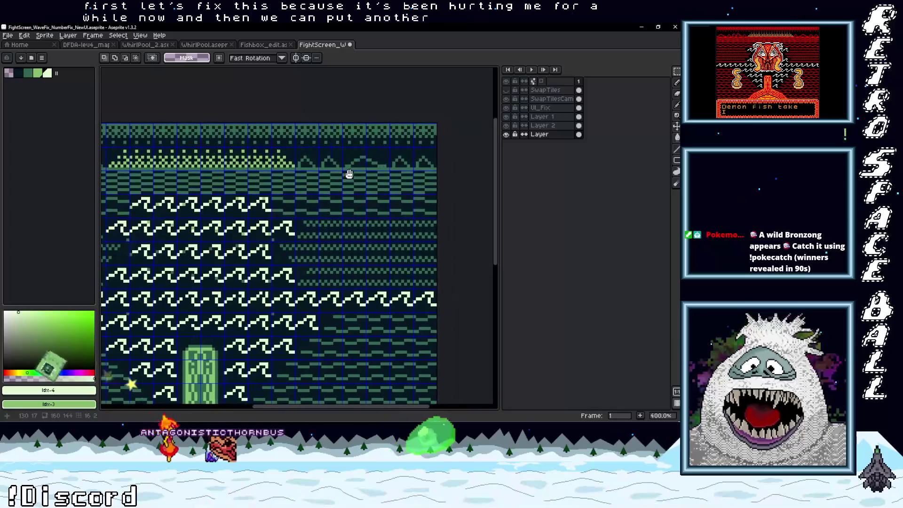
Marquee-select a strip of the top tile row
drag(340, 145, 384, 172)
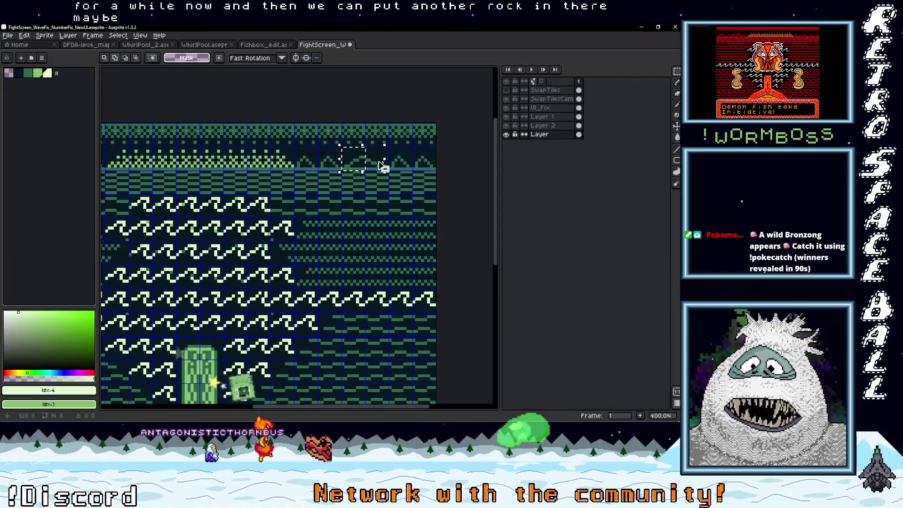
scroll(376, 165, down, 3)
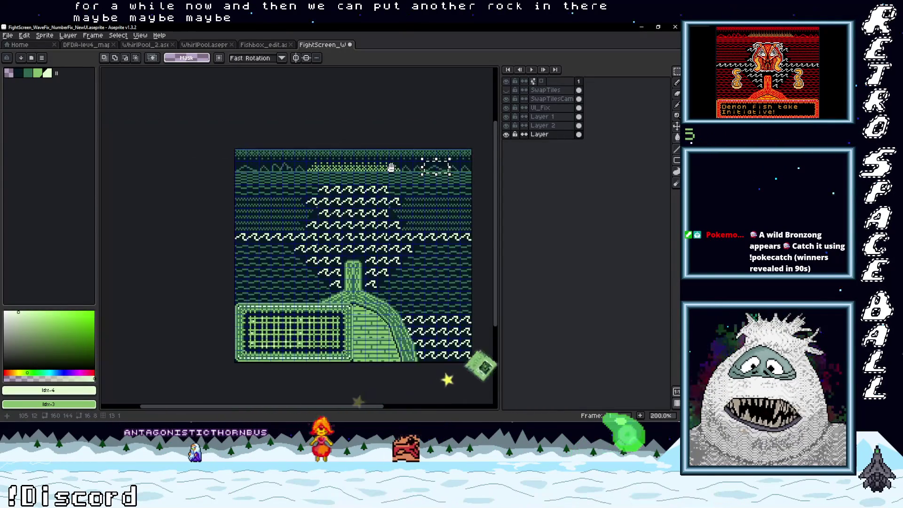
scroll(360, 168, up, 2)
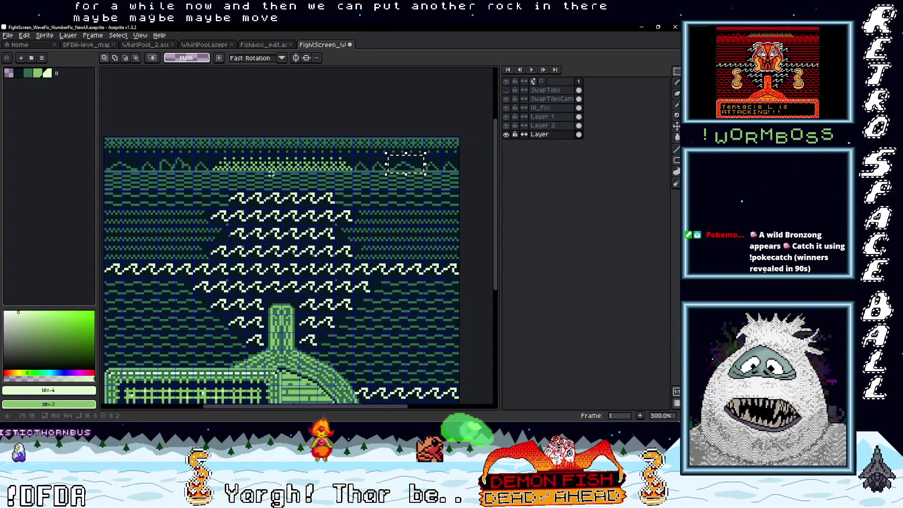
scroll(329, 183, down, 2)
scroll(338, 177, up, 1)
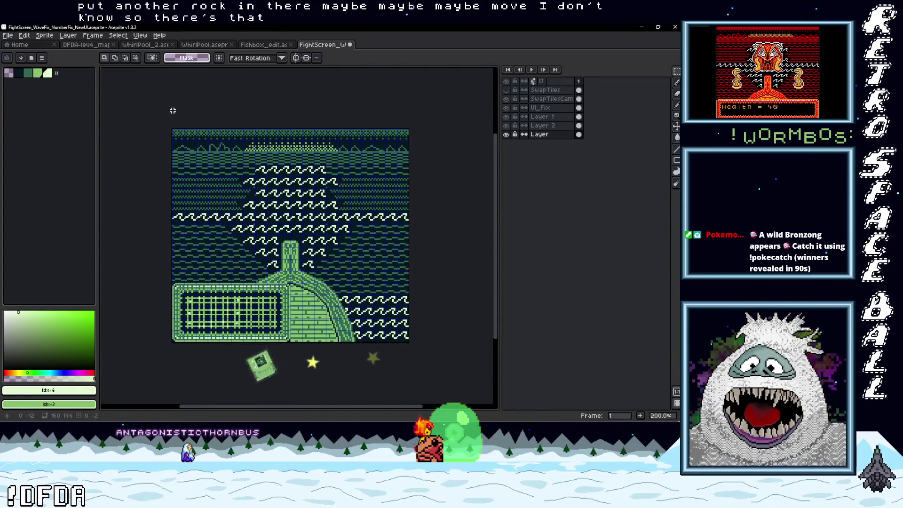
click(8, 36)
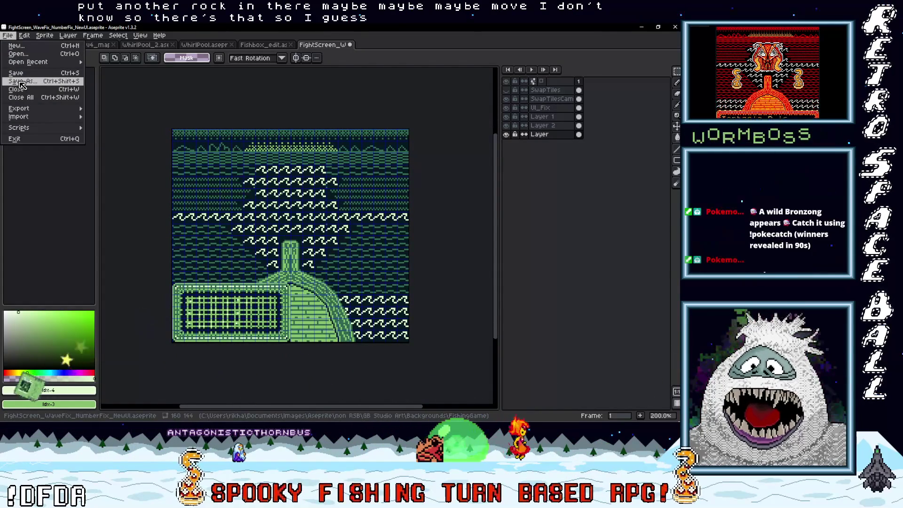
Export the artwork over Fightscreen.png in the FishingGame folder, confirming the overwrite
mouse_move(47, 108)
click(113, 108)
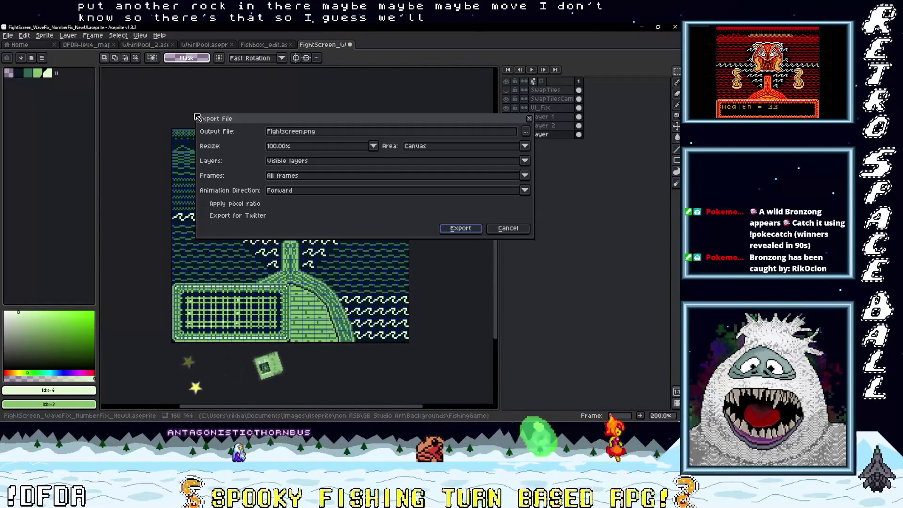
click(525, 131)
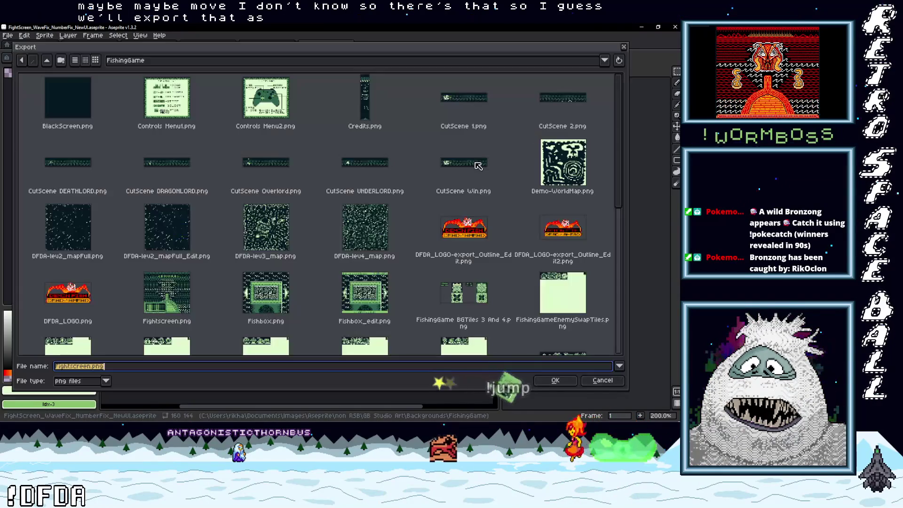
scroll(446, 248, down, 3)
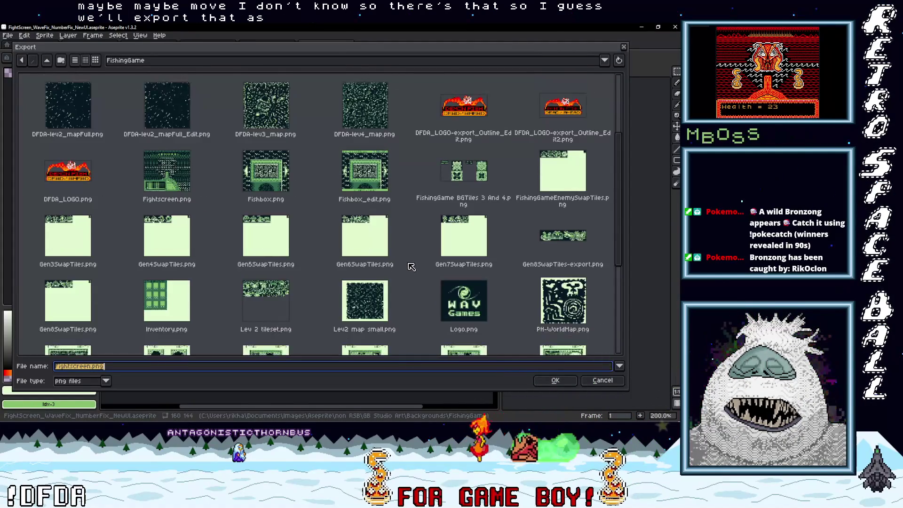
scroll(412, 267, down, 2)
scroll(412, 267, up, 2)
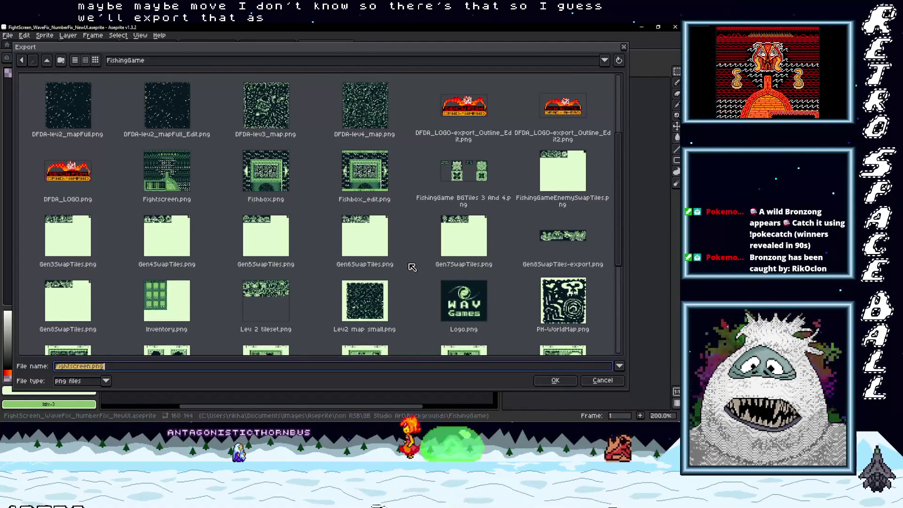
click(167, 185)
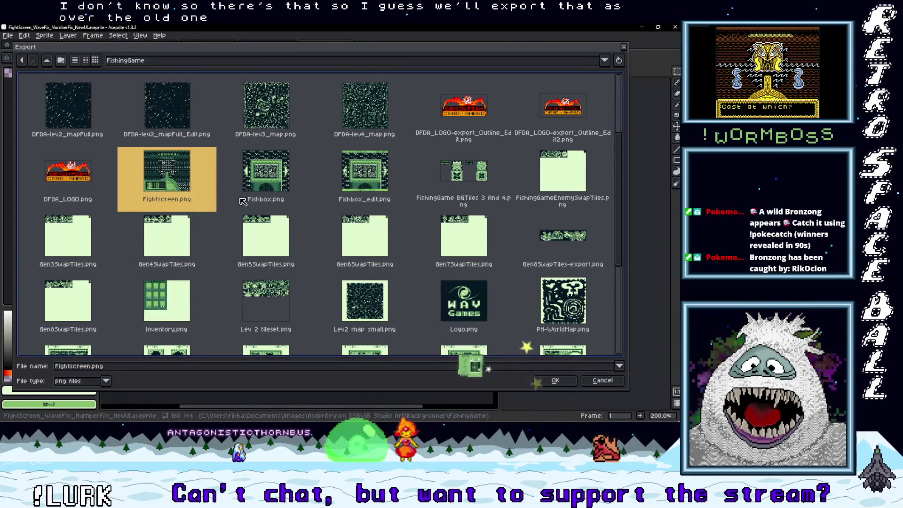
key(Return)
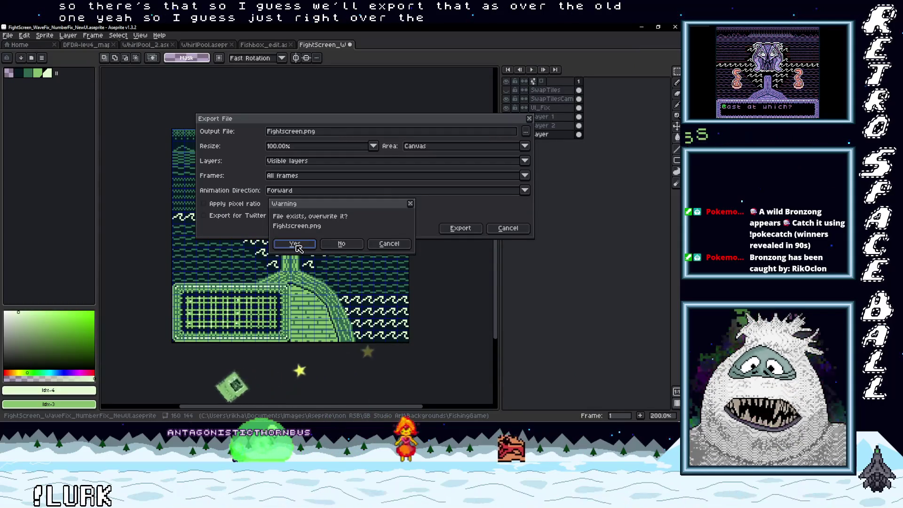
key(Return)
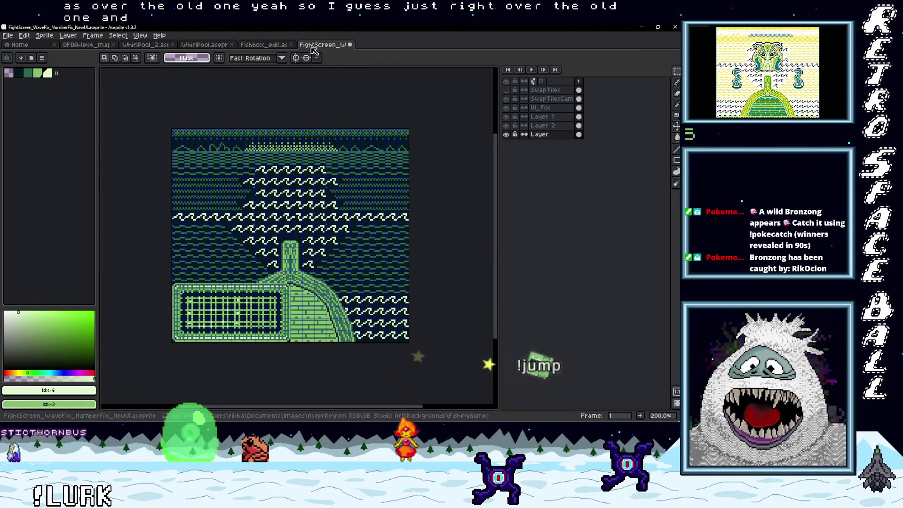
right_click(328, 75)
key(Escape)
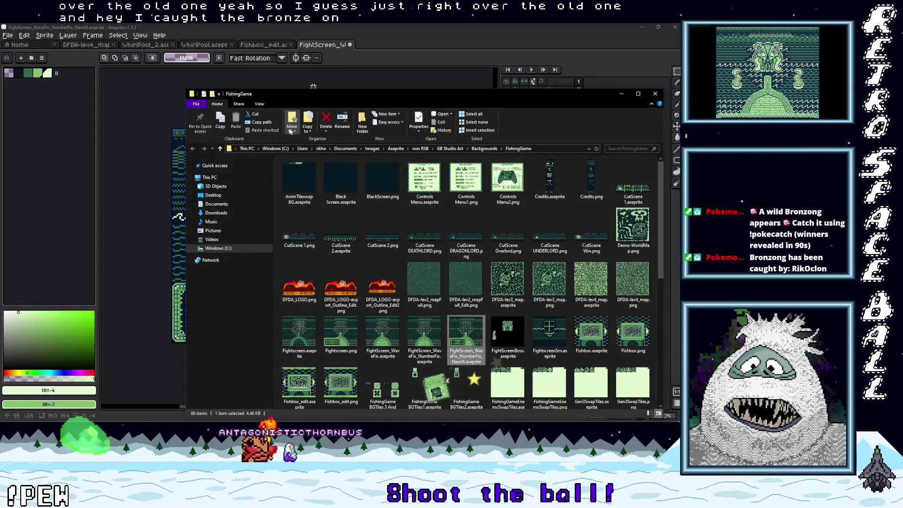
Move the FishingGame folder window up-left, then maximise the browser showing 'zong bong' image results
drag(456, 94, 416, 64)
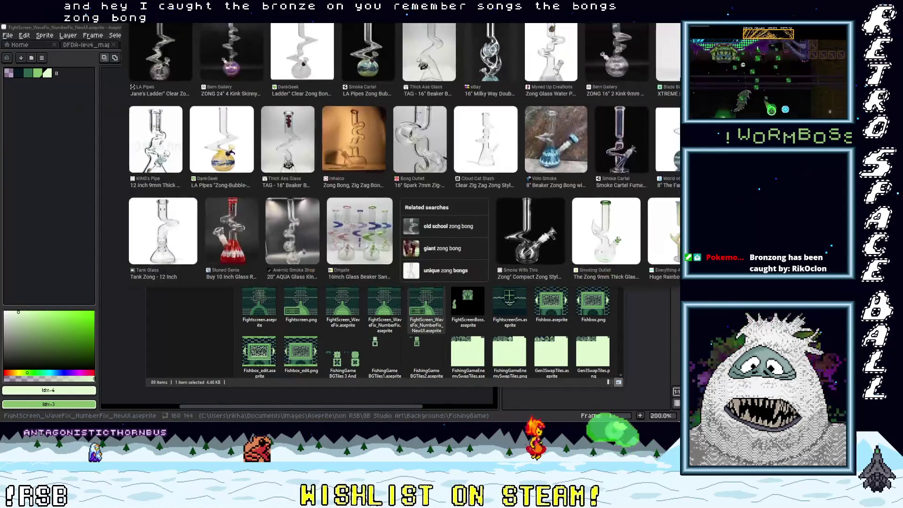
mouse_move(206, 0)
mouse_down()
mouse_move(199, 48)
mouse_move(189, 29)
mouse_move(223, 29)
mouse_up()
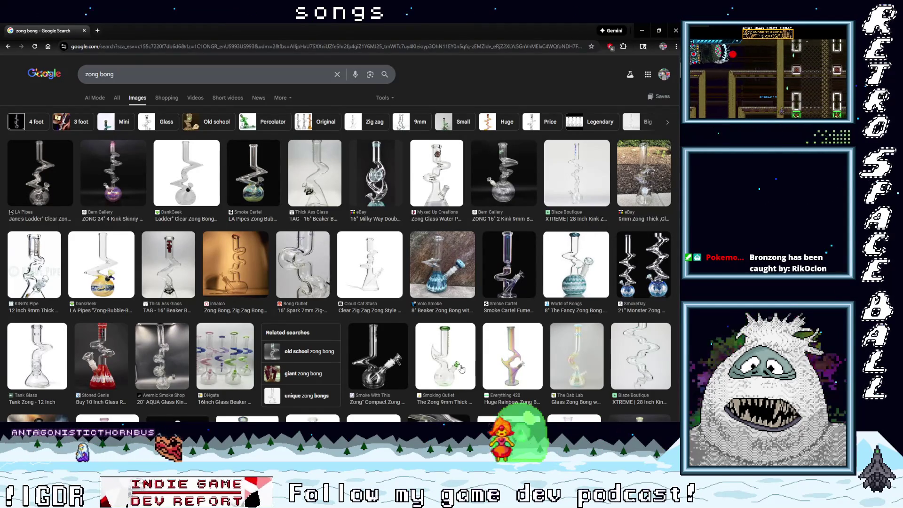
scroll(464, 365, down, 5)
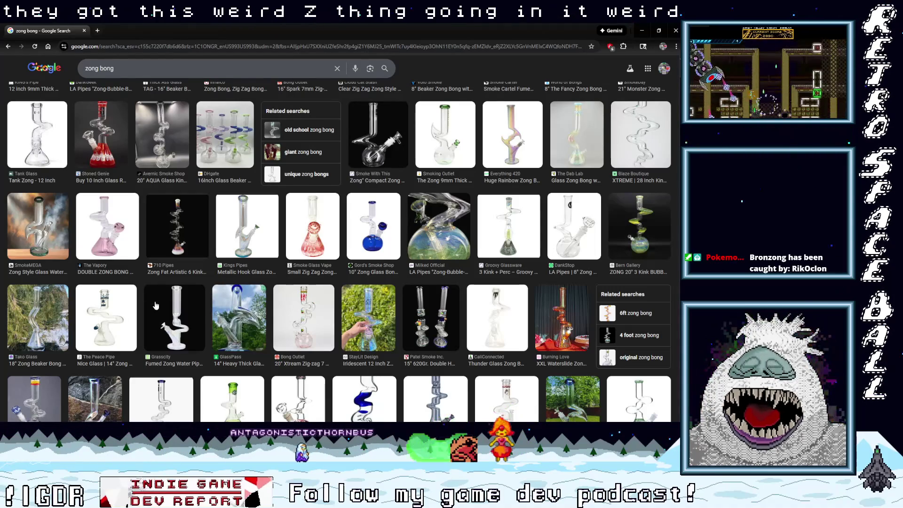
scroll(247, 339, down, 2)
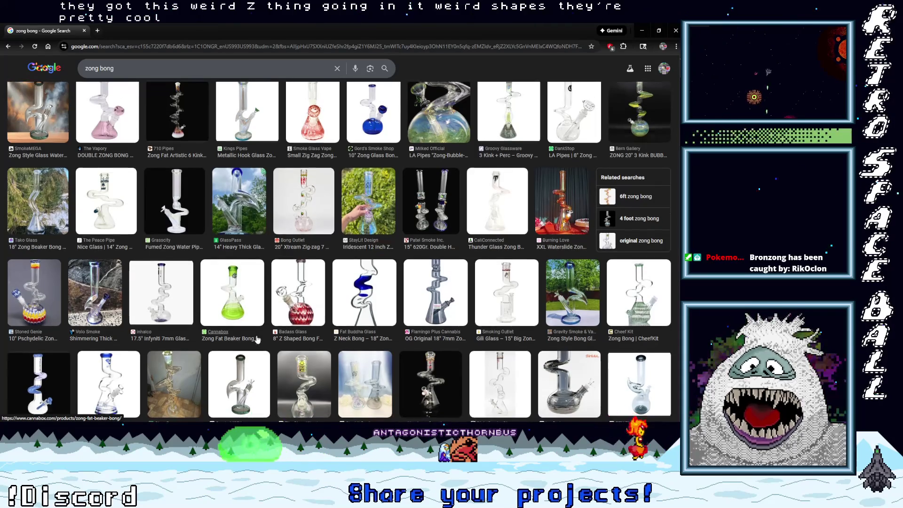
scroll(258, 339, down, 2)
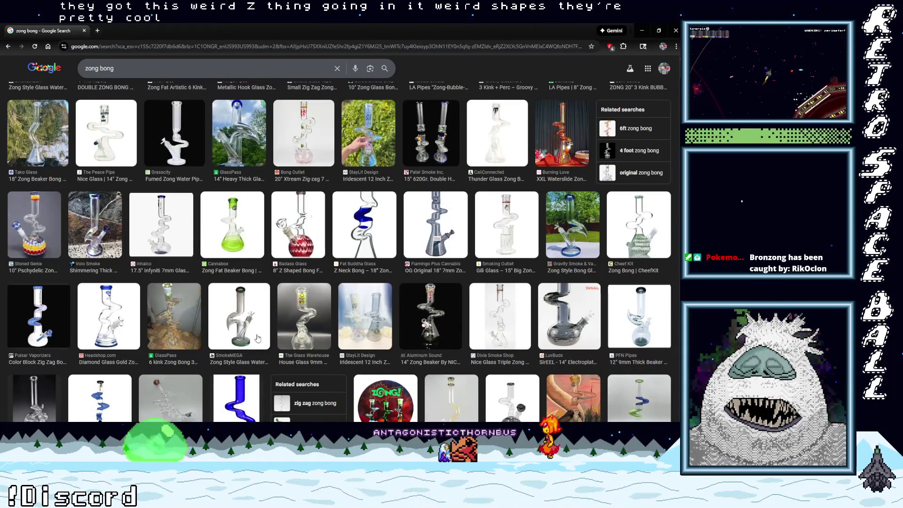
scroll(256, 338, down, 2)
scroll(255, 338, down, 2)
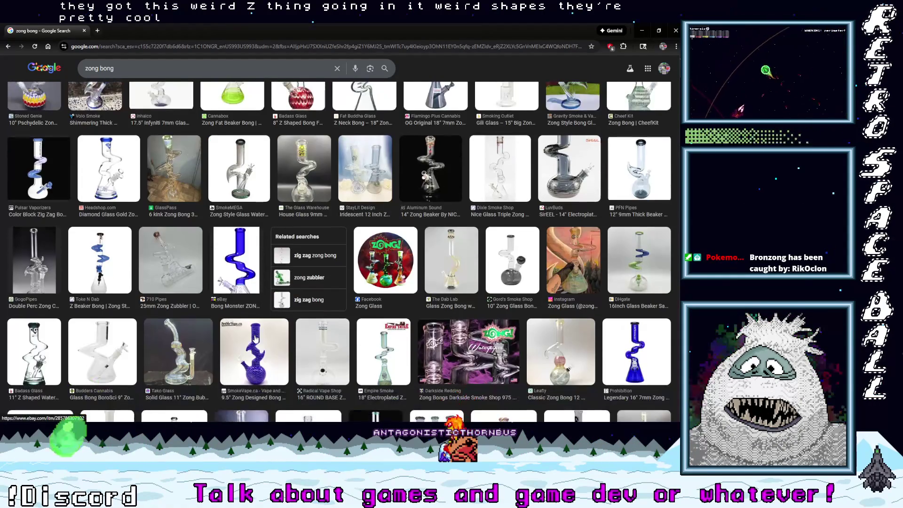
scroll(257, 339, down, 2)
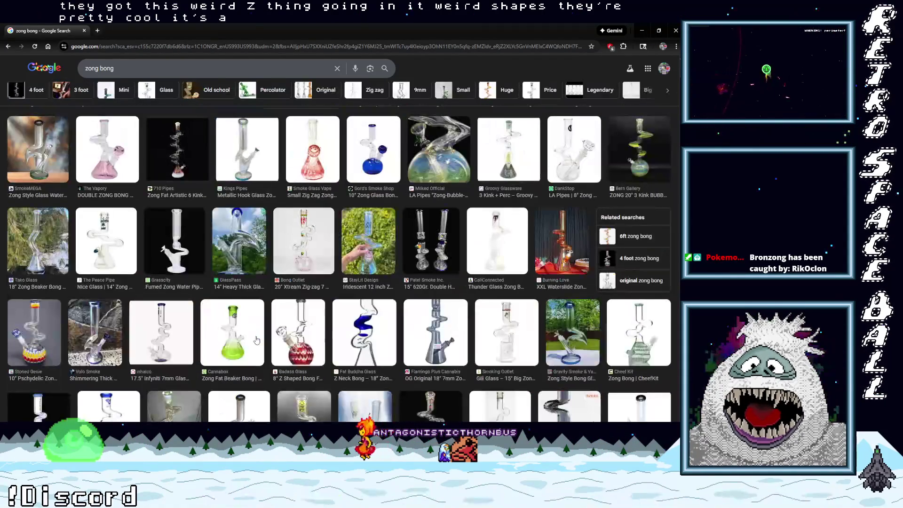
scroll(256, 339, down, 2)
scroll(256, 339, up, 4)
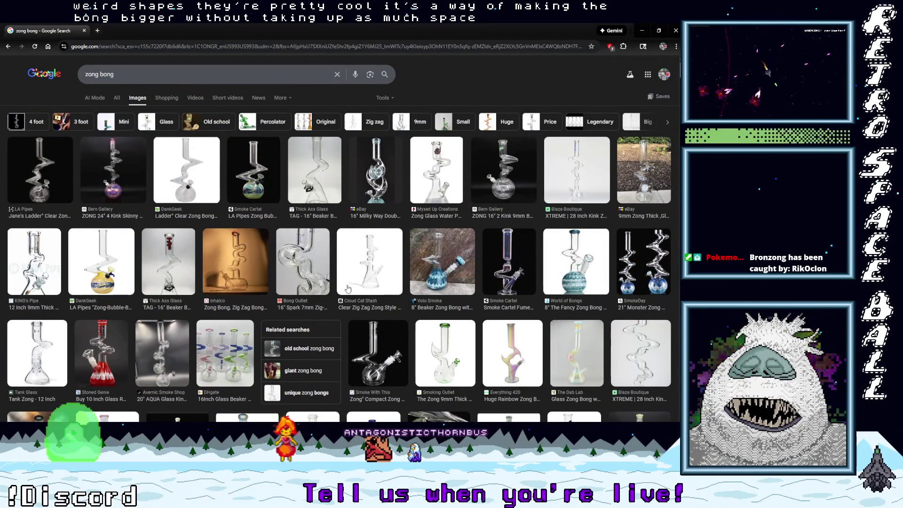
scroll(347, 288, down, 10)
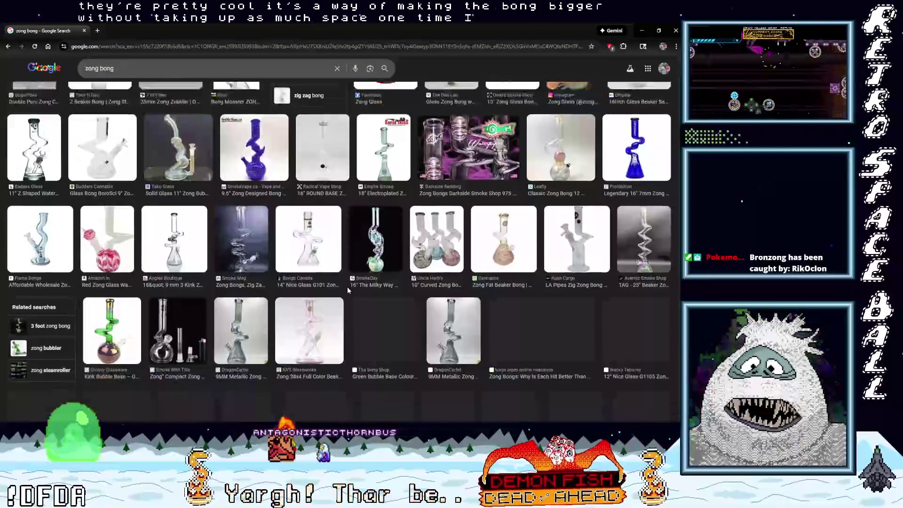
scroll(347, 288, down, 3)
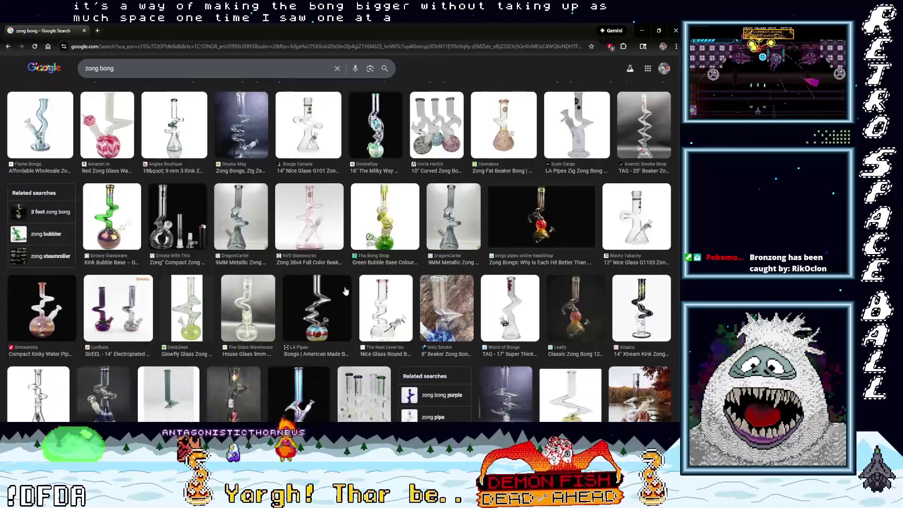
scroll(345, 291, down, 3)
scroll(345, 290, down, 1)
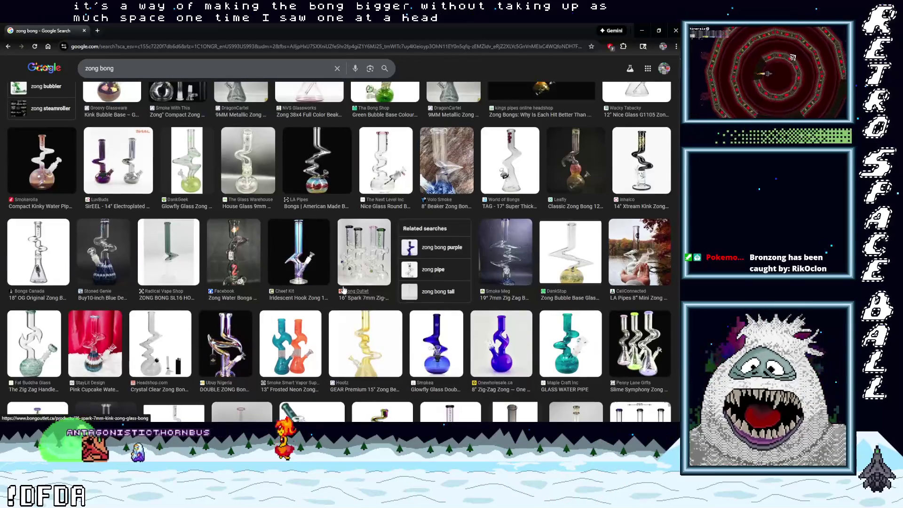
scroll(344, 289, down, 3)
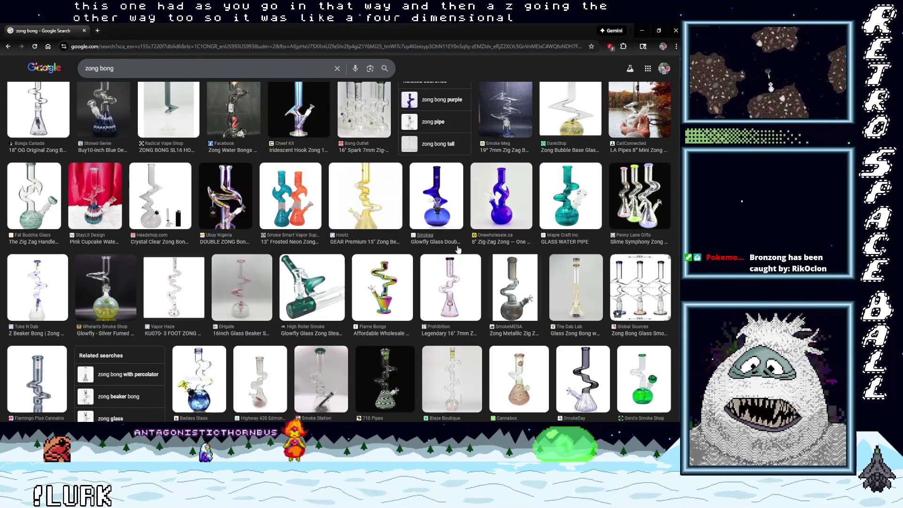
scroll(463, 249, down, 4)
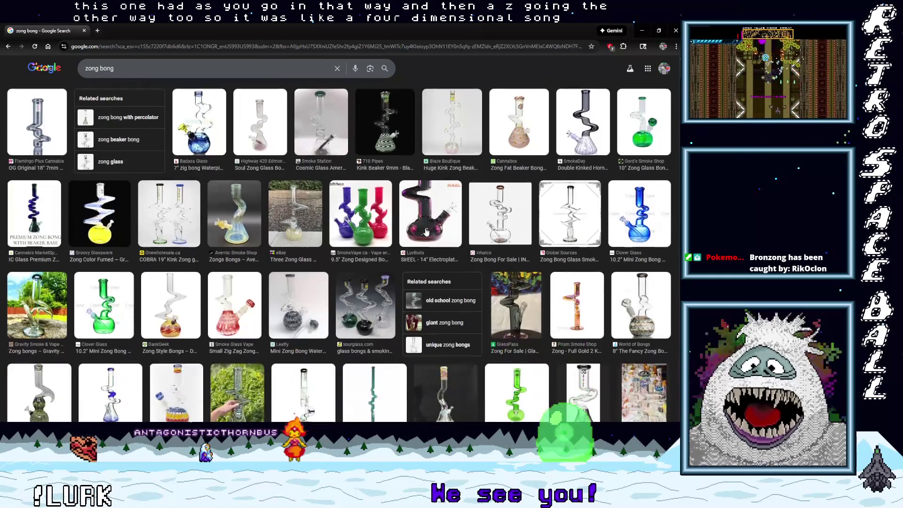
scroll(426, 231, down, 4)
scroll(426, 231, down, 6)
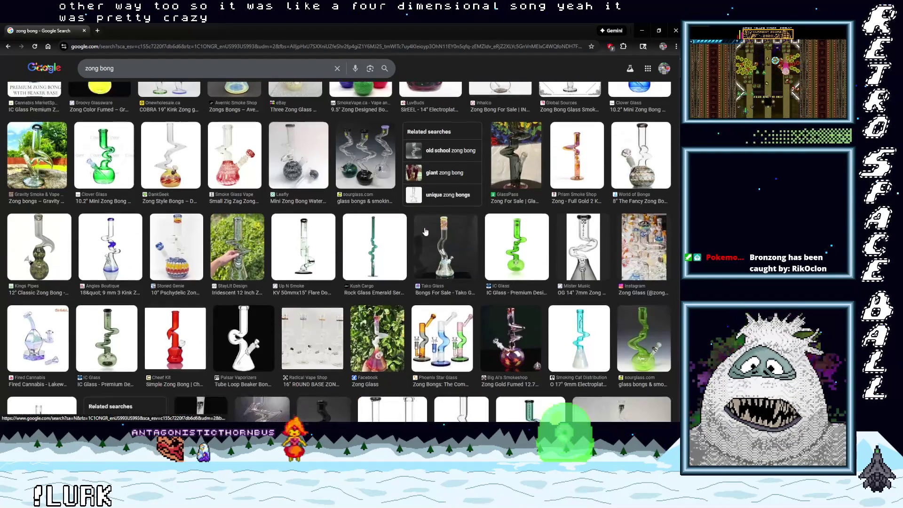
scroll(422, 231, down, 3)
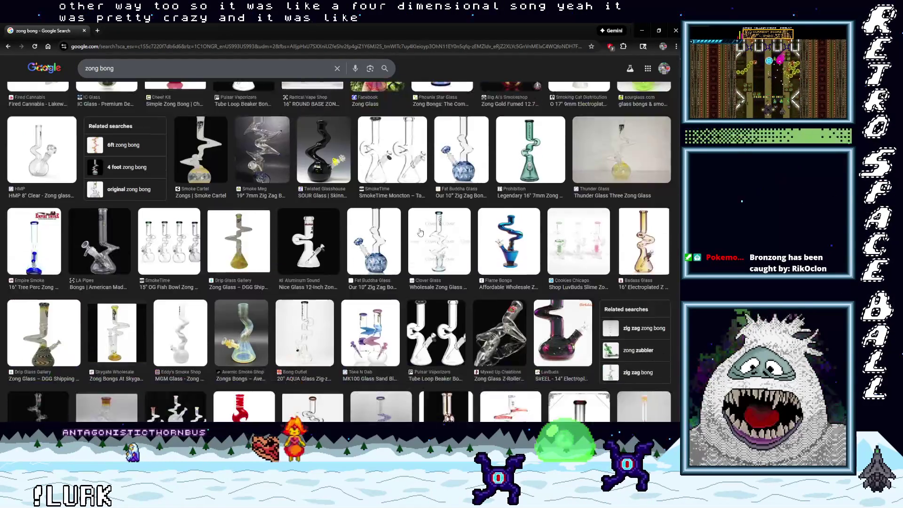
scroll(398, 246, down, 4)
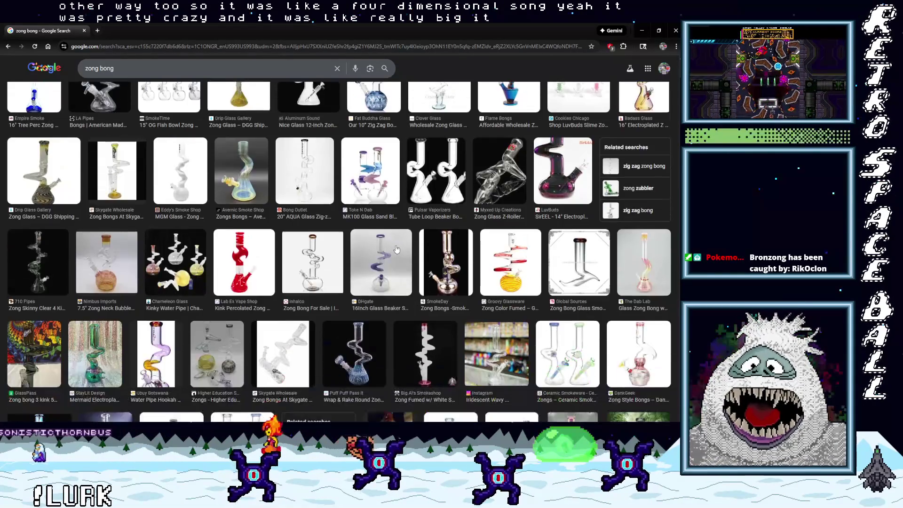
scroll(393, 247, down, 2)
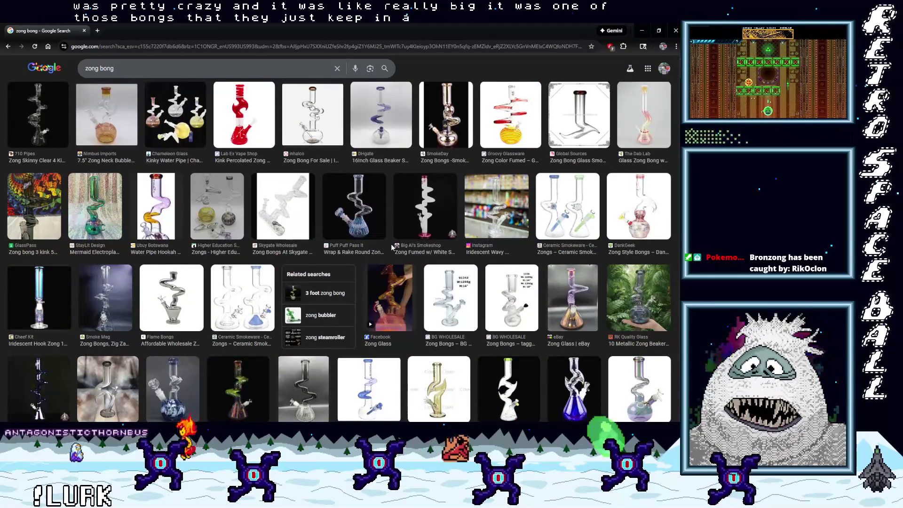
scroll(391, 243, down, 2)
scroll(390, 246, down, 4)
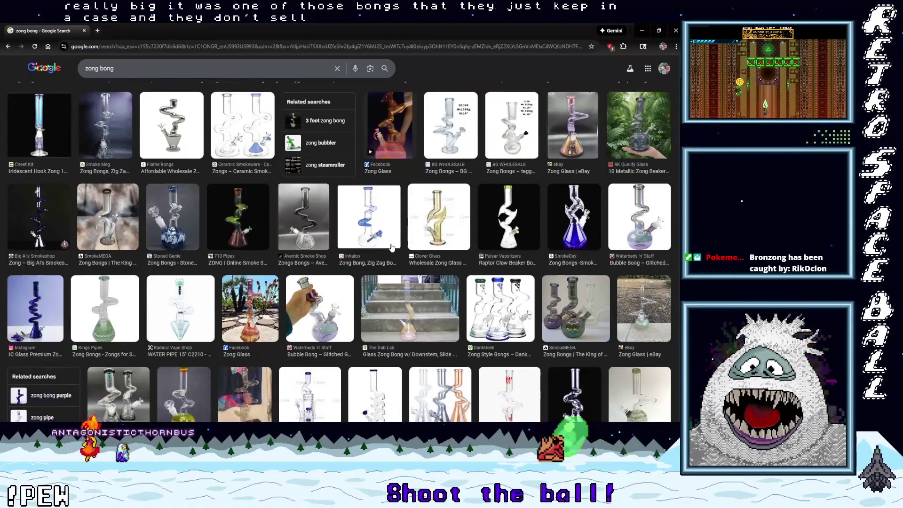
scroll(391, 248, down, 4)
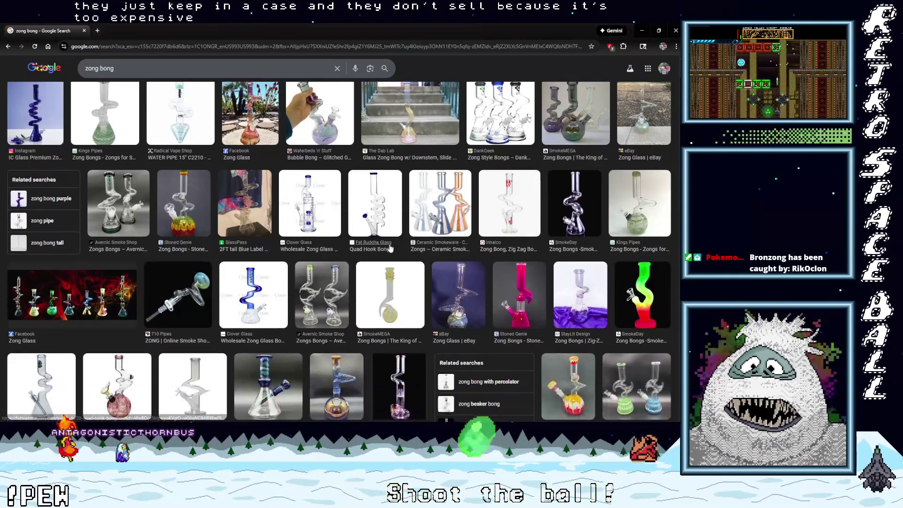
scroll(389, 247, down, 5)
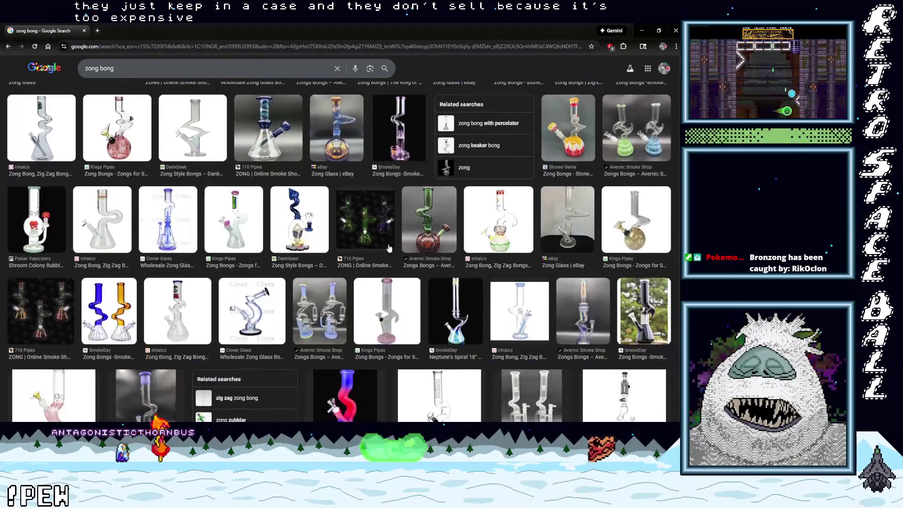